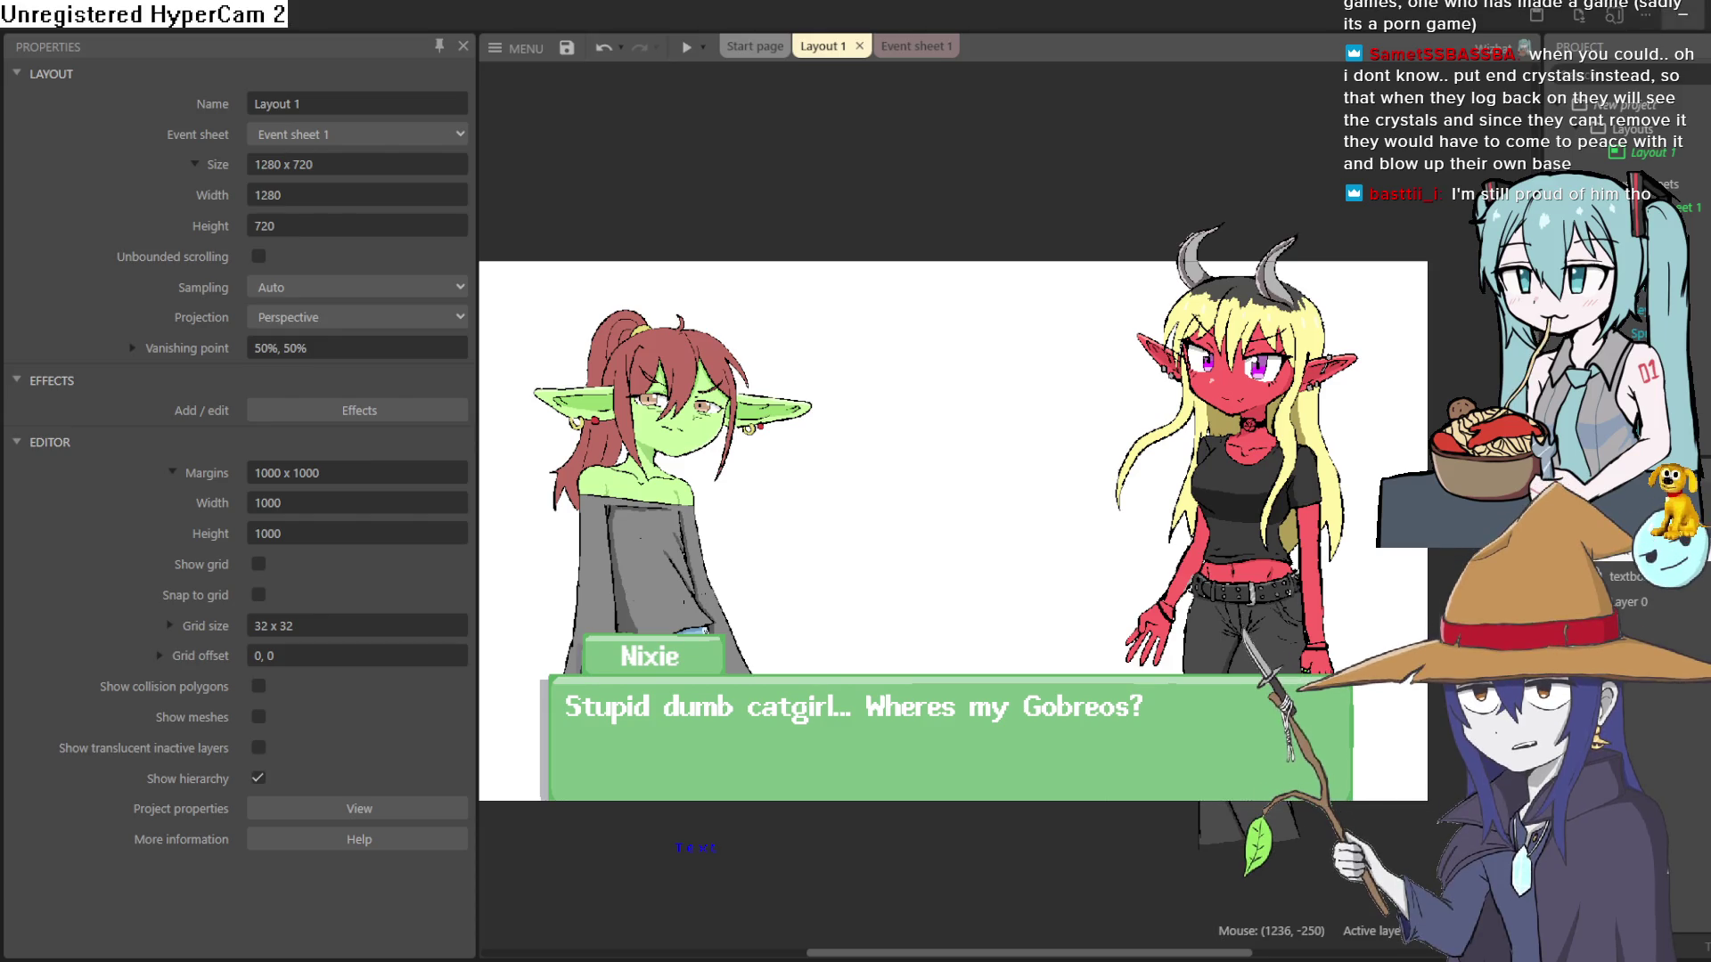
- Switch from Construct 3 to Clip Studio Paint, showing the horned girl's sketch canvas
key(alt+Tab)
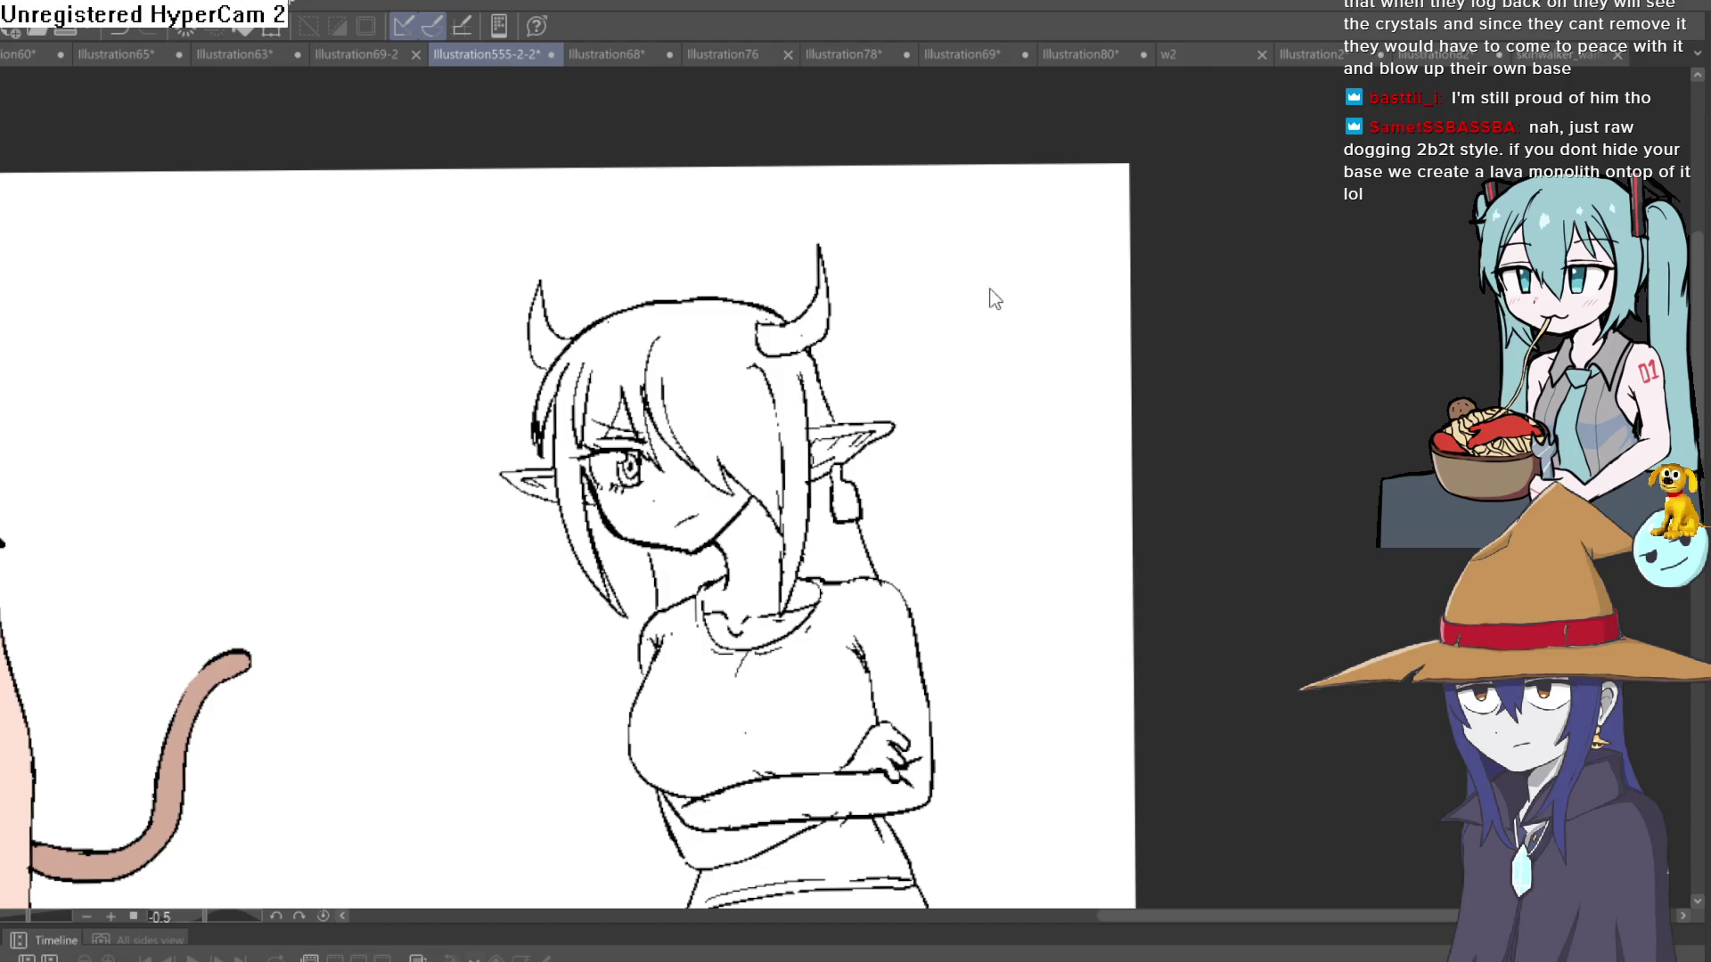
- Trace a thick black stroke along the girl's jaw up toward her ear
drag(996, 299, 1038, 294)
key(ctrl+z)
scroll(646, 352, down, 2)
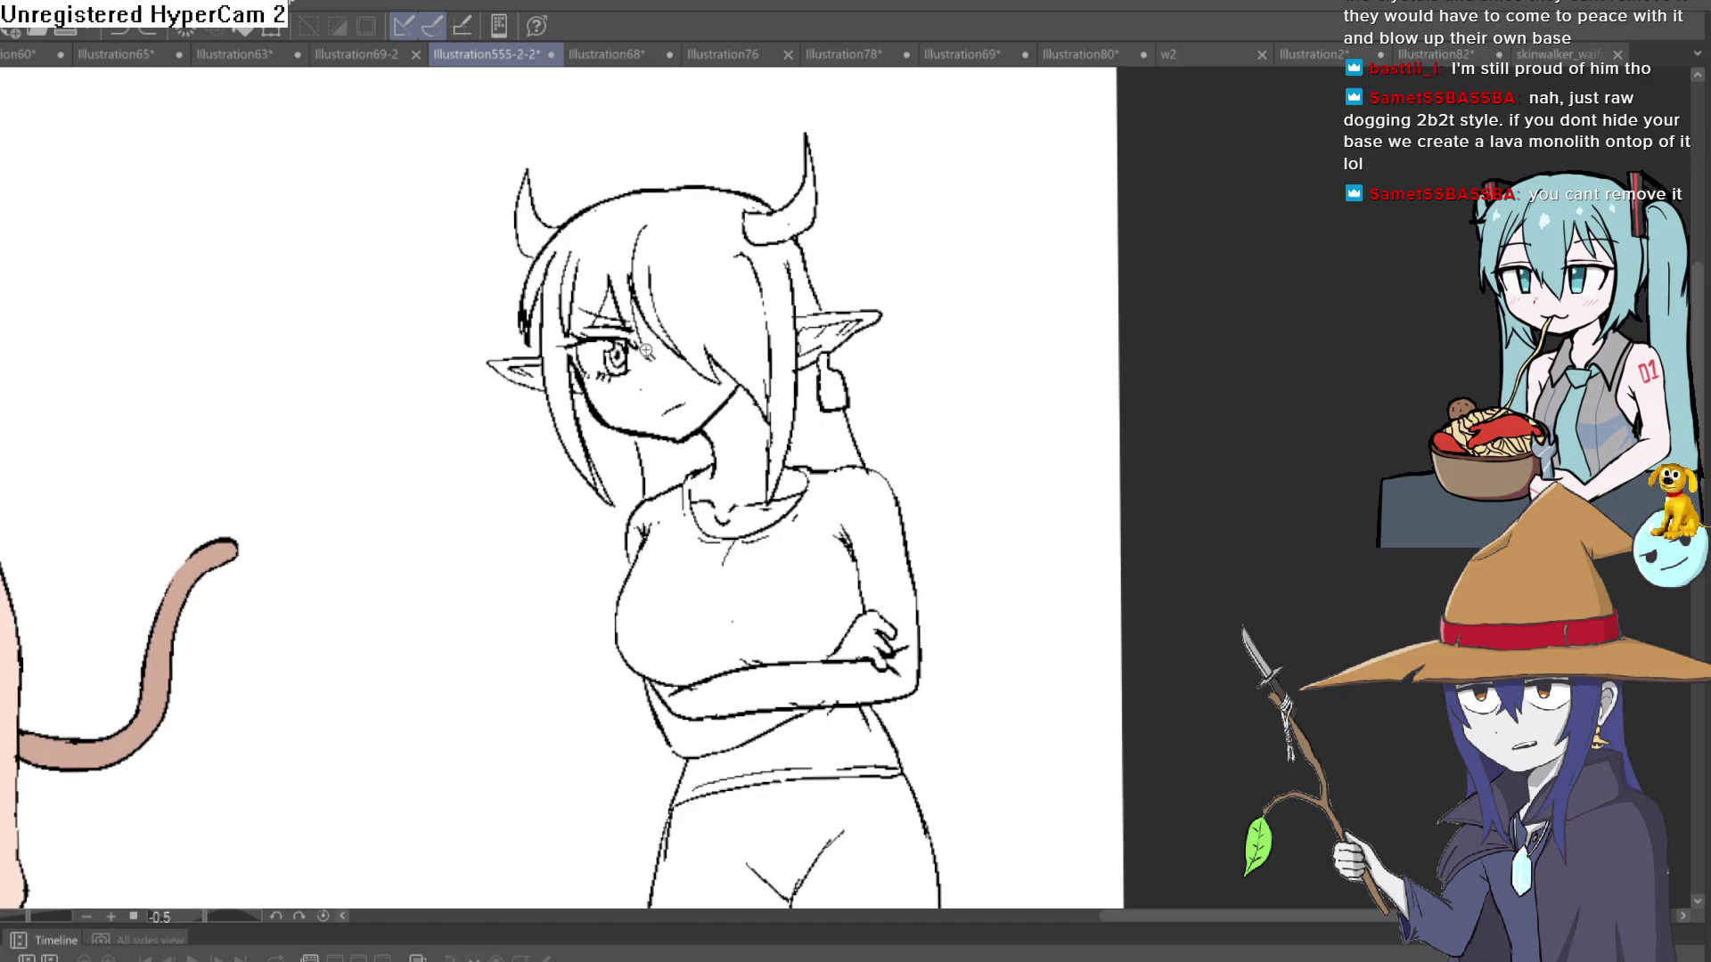
scroll(646, 352, up, 3)
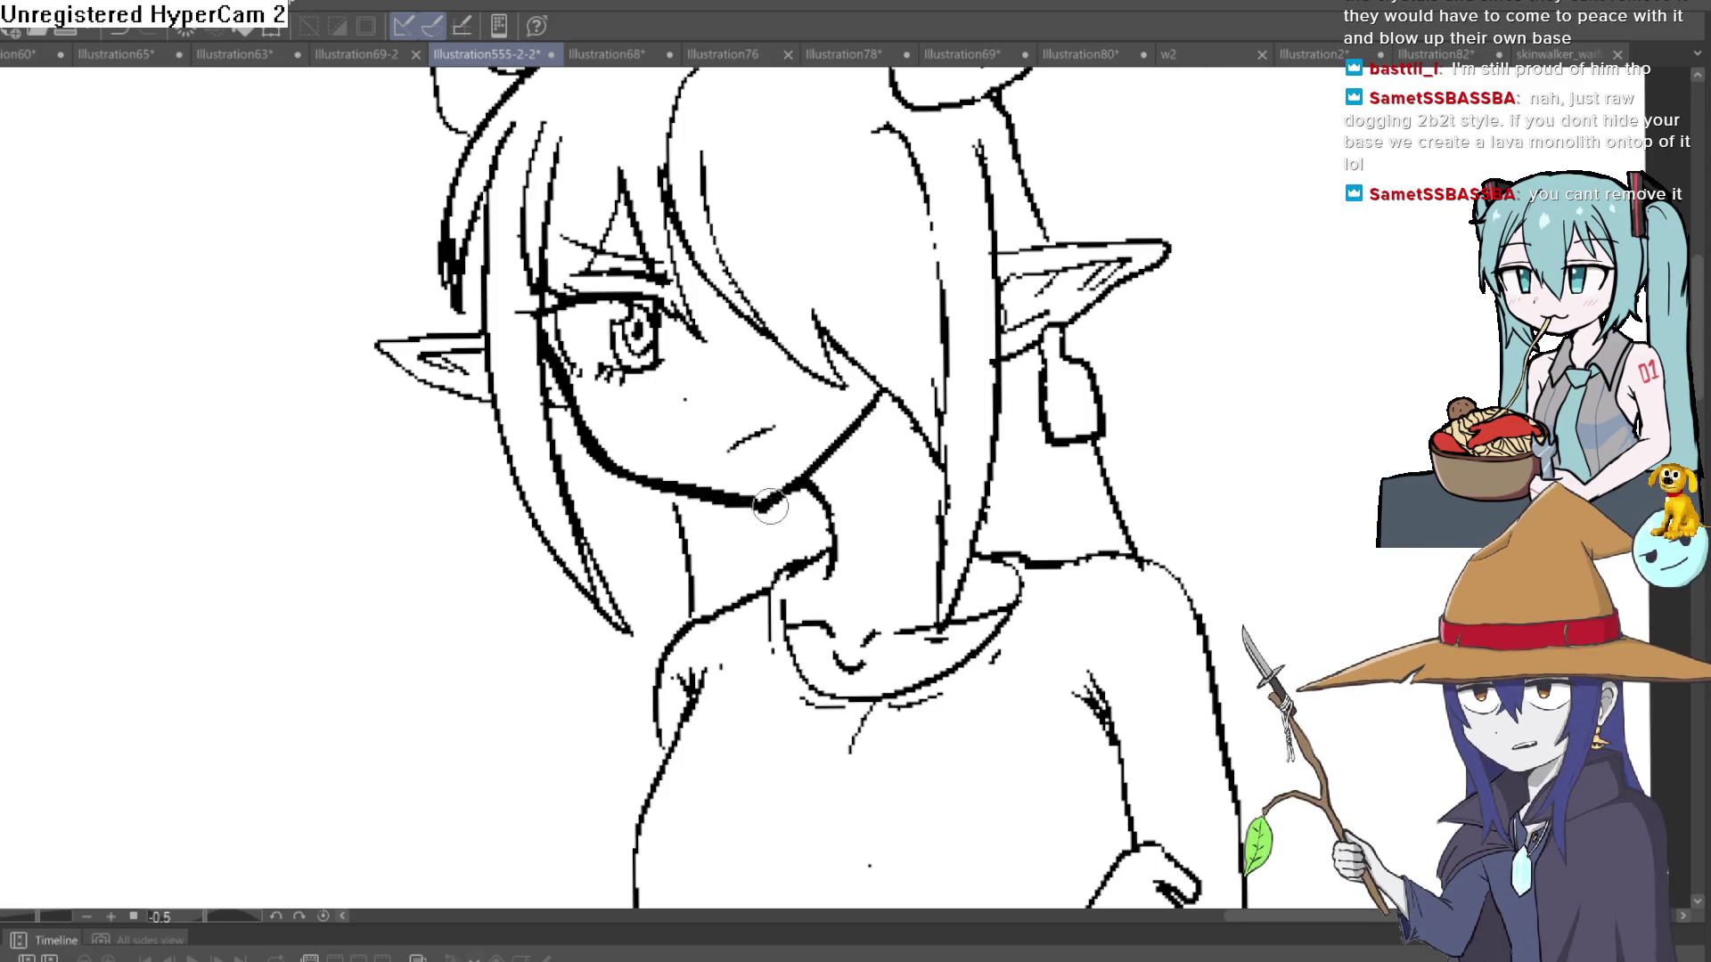
mouse_move(753, 506)
mouse_down()
mouse_move(869, 412)
mouse_move(968, 495)
mouse_move(889, 392)
mouse_up()
scroll(871, 414, down, 5)
scroll(741, 406, up, 2)
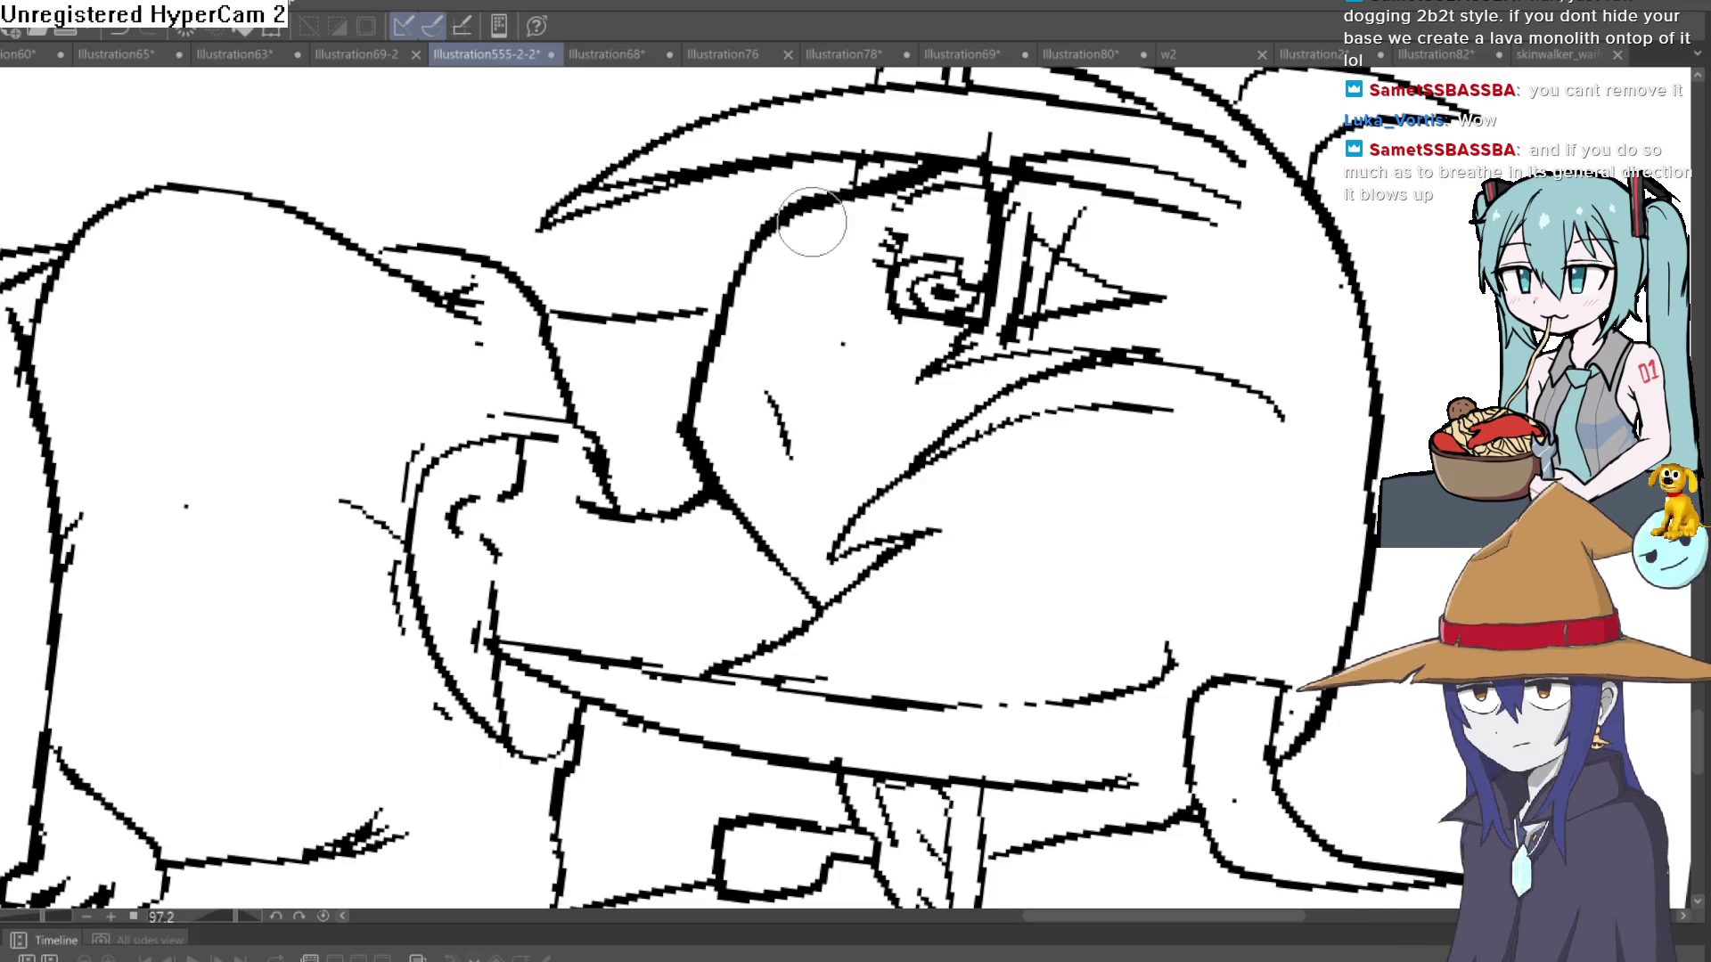
scroll(843, 219, down, 5)
mouse_move(844, 220)
mouse_down()
mouse_move(849, 332)
mouse_move(846, 294)
mouse_up()
scroll(767, 530, up, 5)
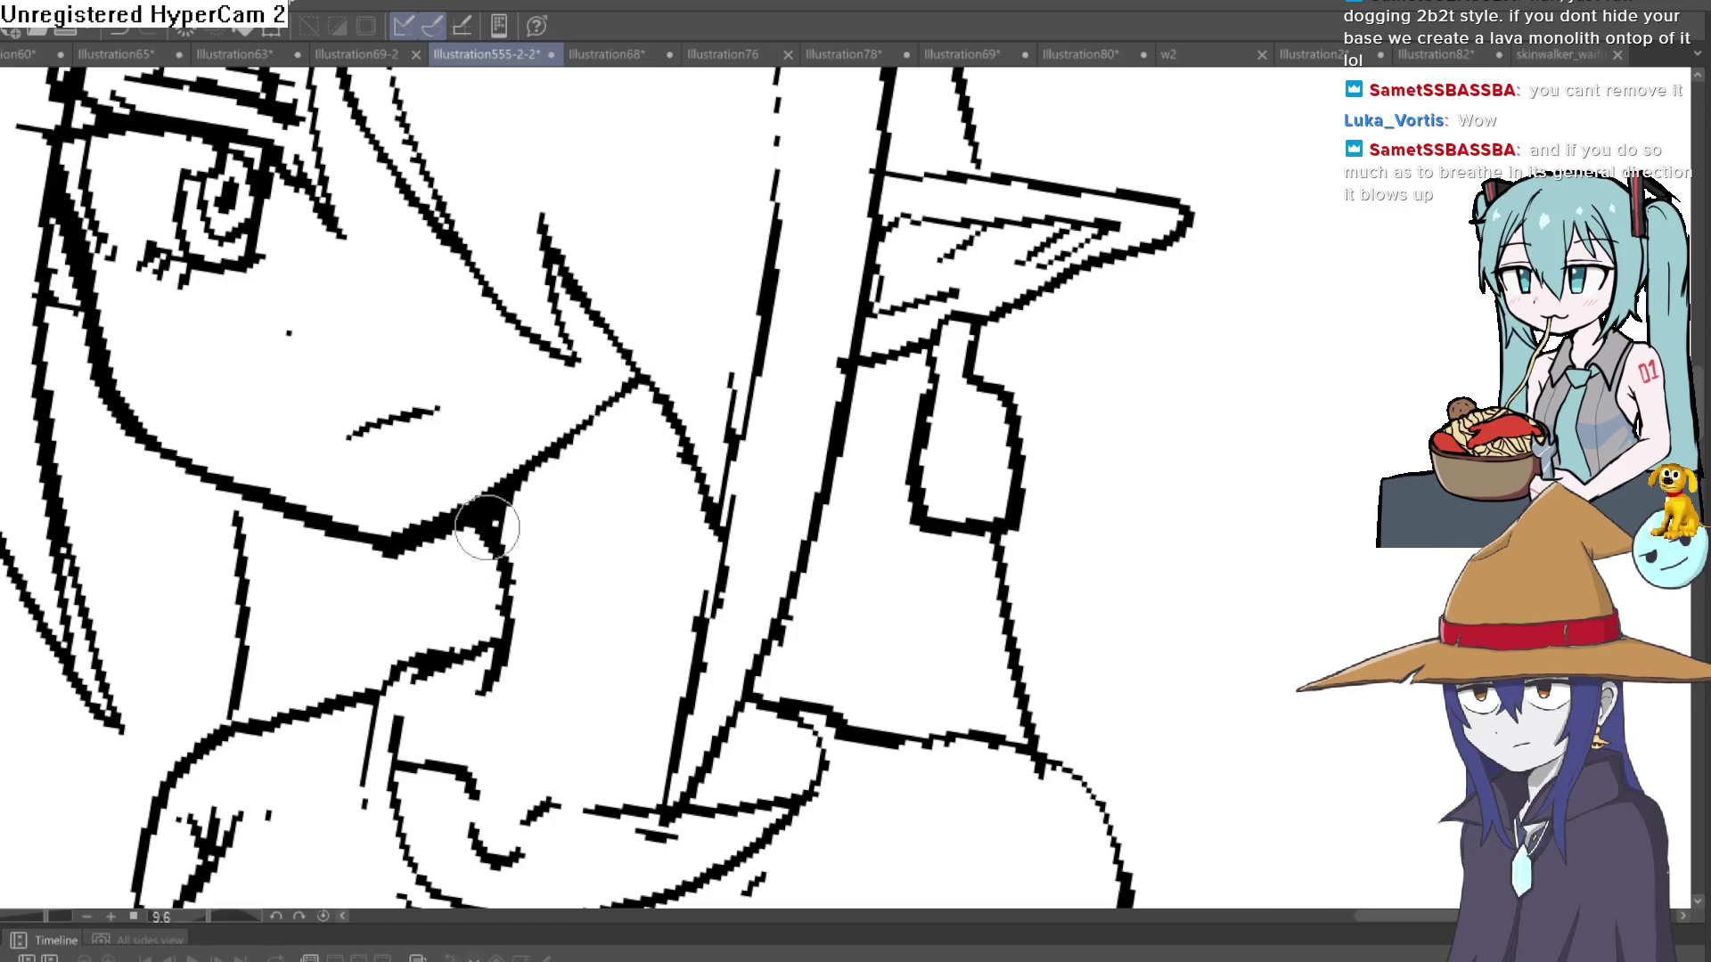
- Level the canvas rotation, then erase the fist lines right of the crossed arms
scroll(487, 529, down, 5)
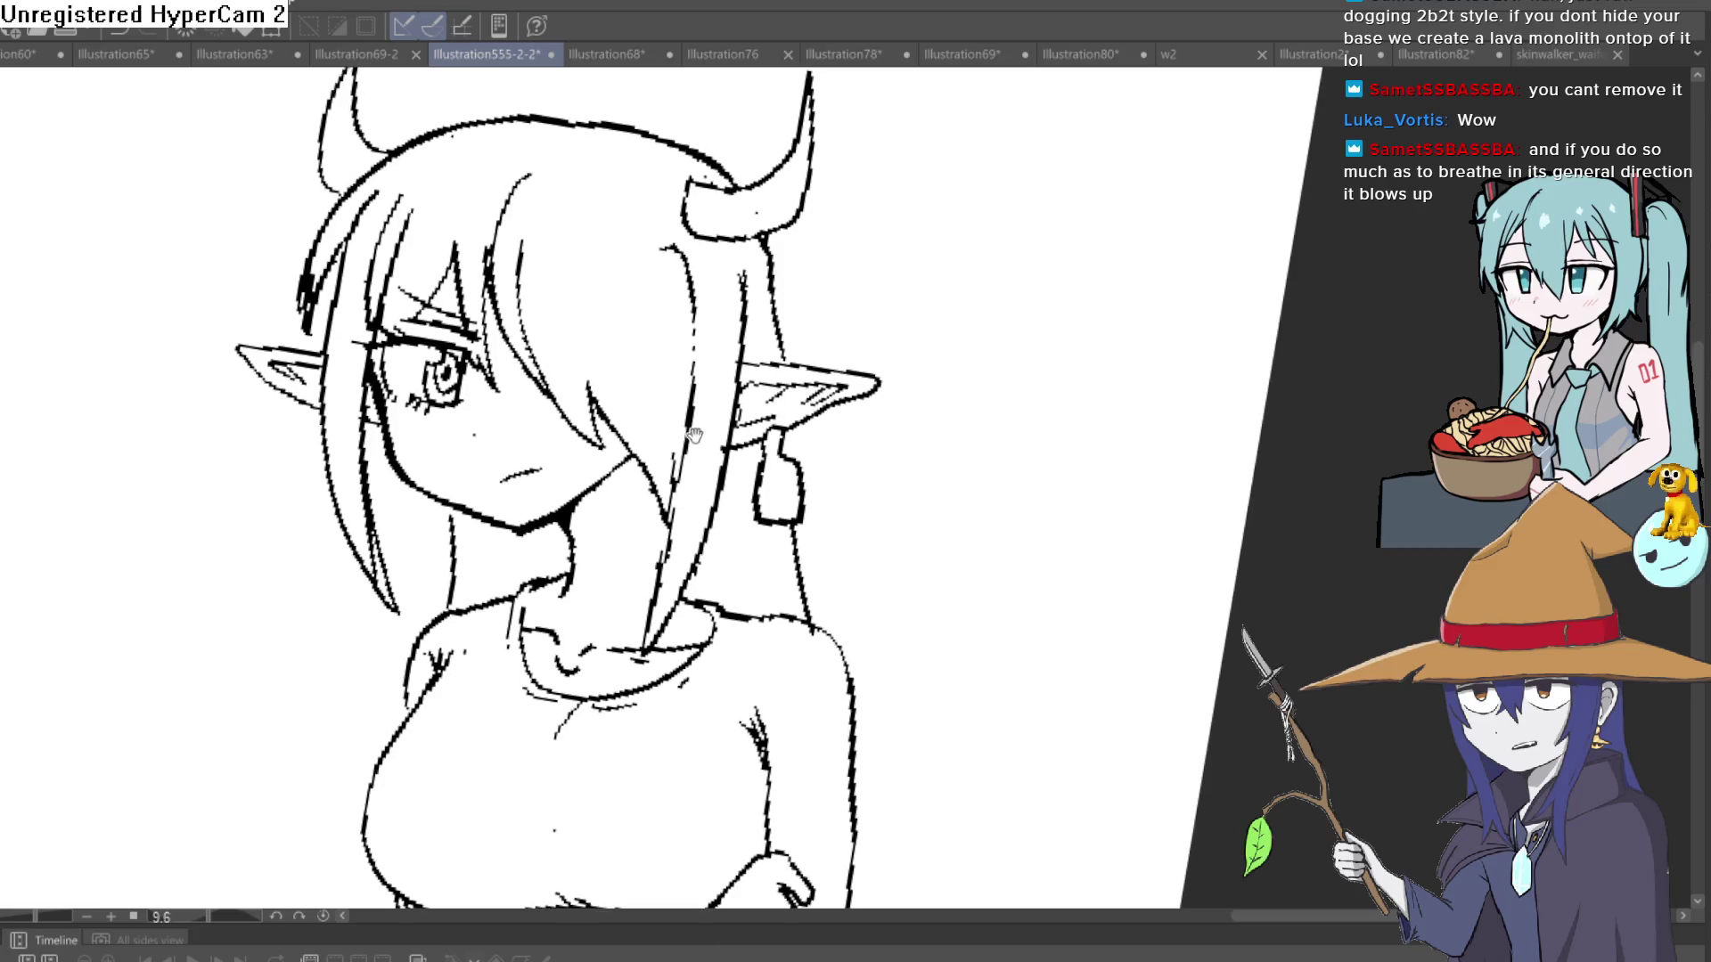
key(minus)
key(minus)
key(minus)
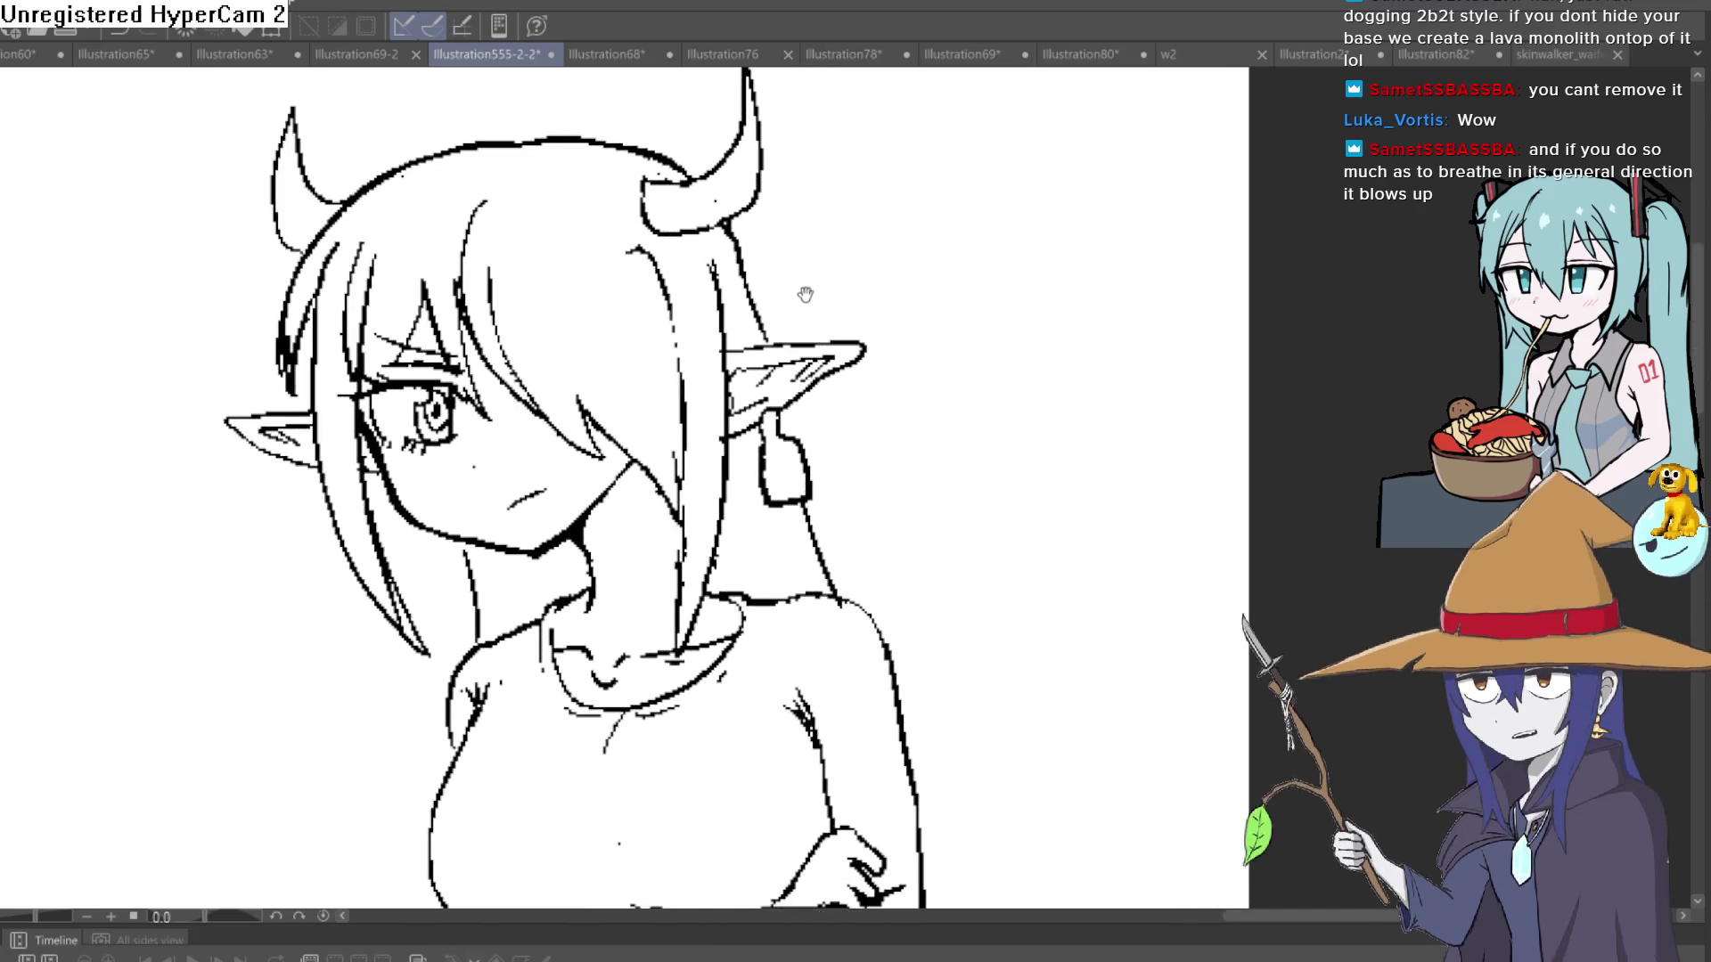
scroll(805, 294, down, 2)
drag(805, 295, 804, 311)
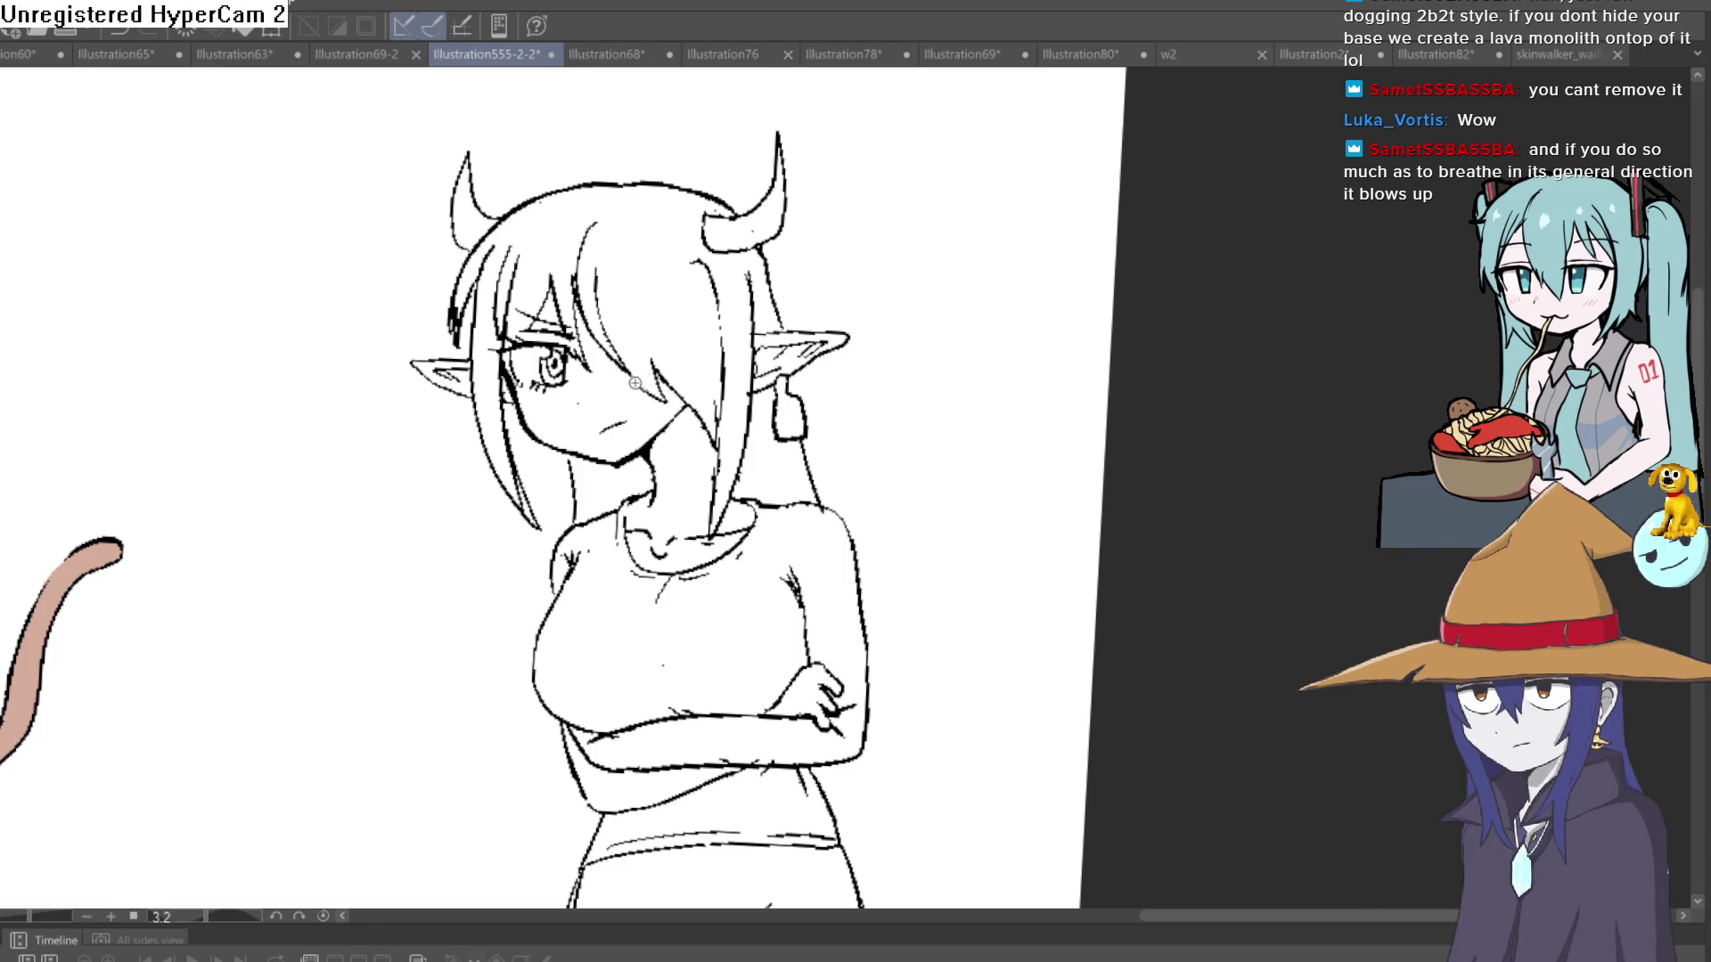
scroll(634, 384, up, 4)
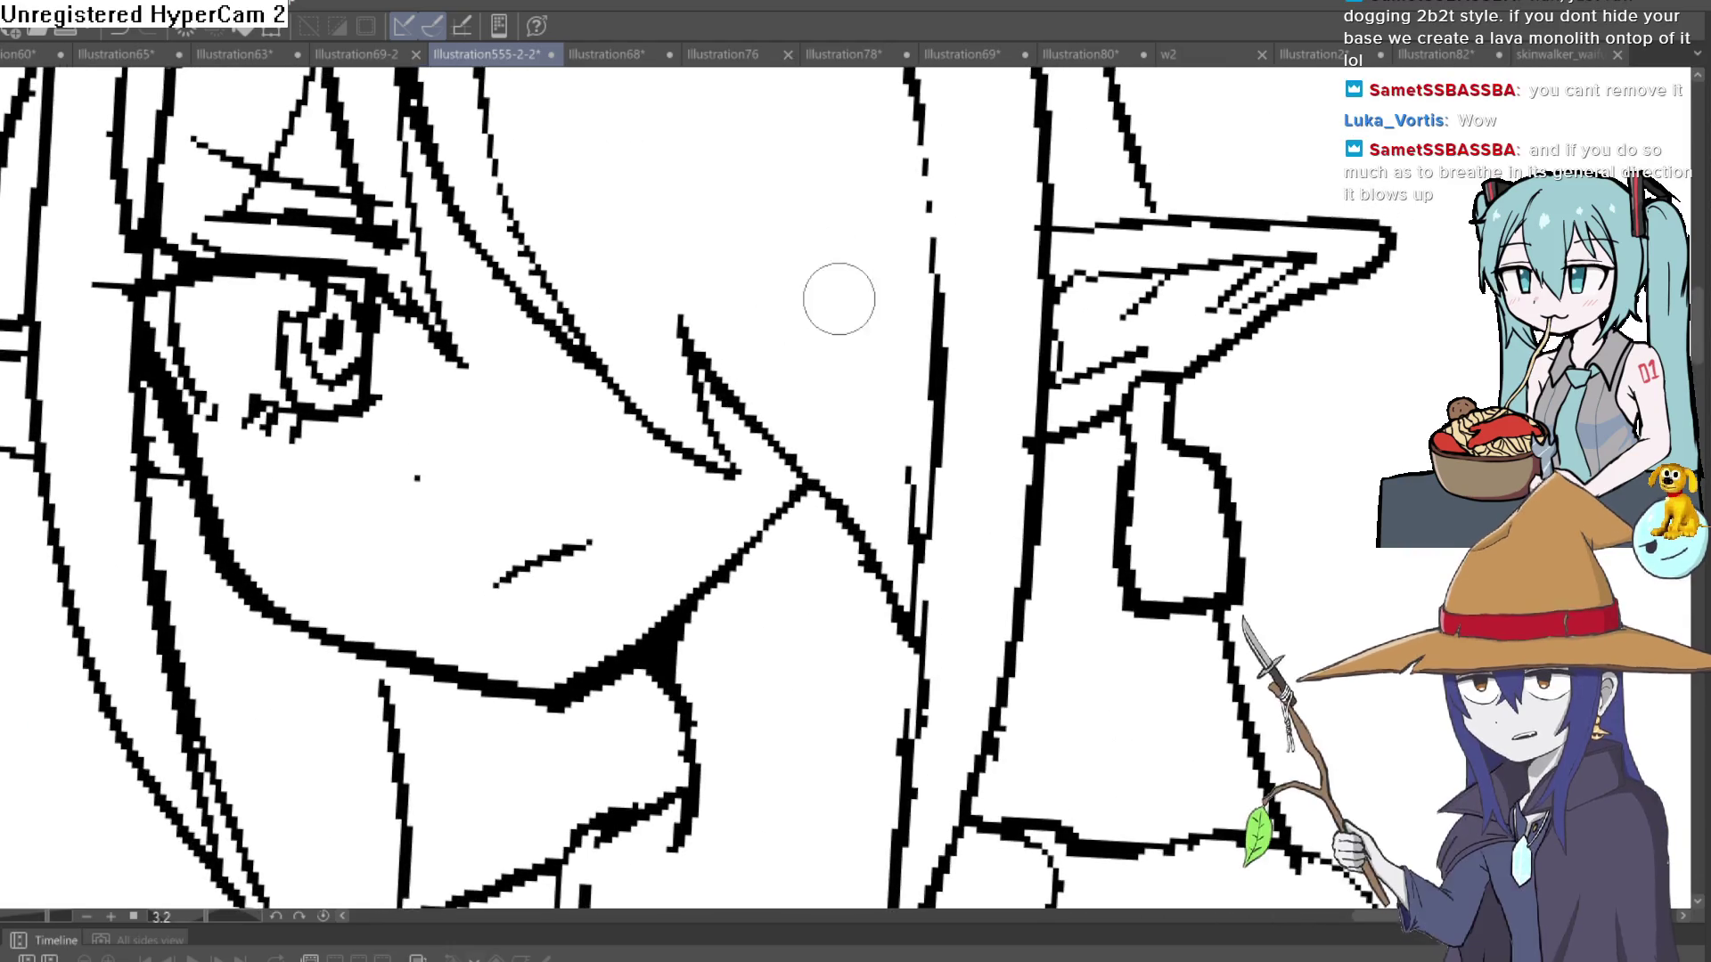
scroll(825, 278, down, 1)
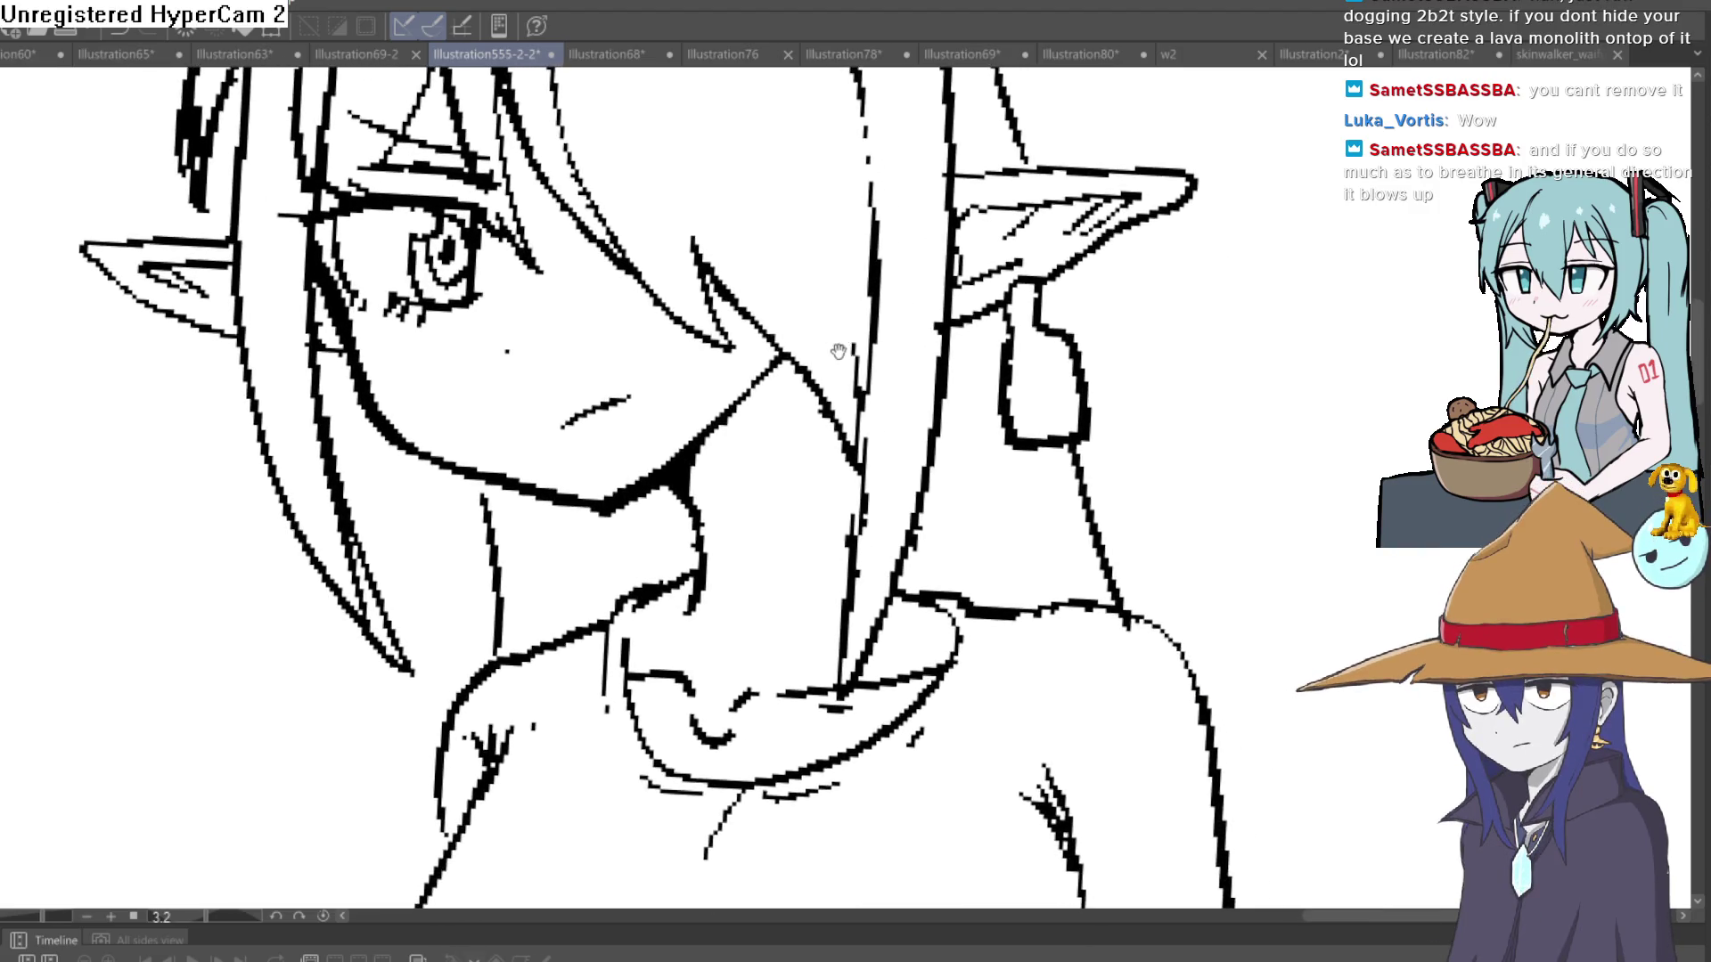
drag(841, 348, 889, 173)
mouse_move(1103, 519)
mouse_down()
mouse_move(1092, 489)
mouse_move(1130, 579)
mouse_move(1222, 492)
mouse_move(1092, 579)
mouse_move(848, 591)
mouse_move(718, 623)
mouse_move(974, 711)
mouse_move(1105, 704)
mouse_up()
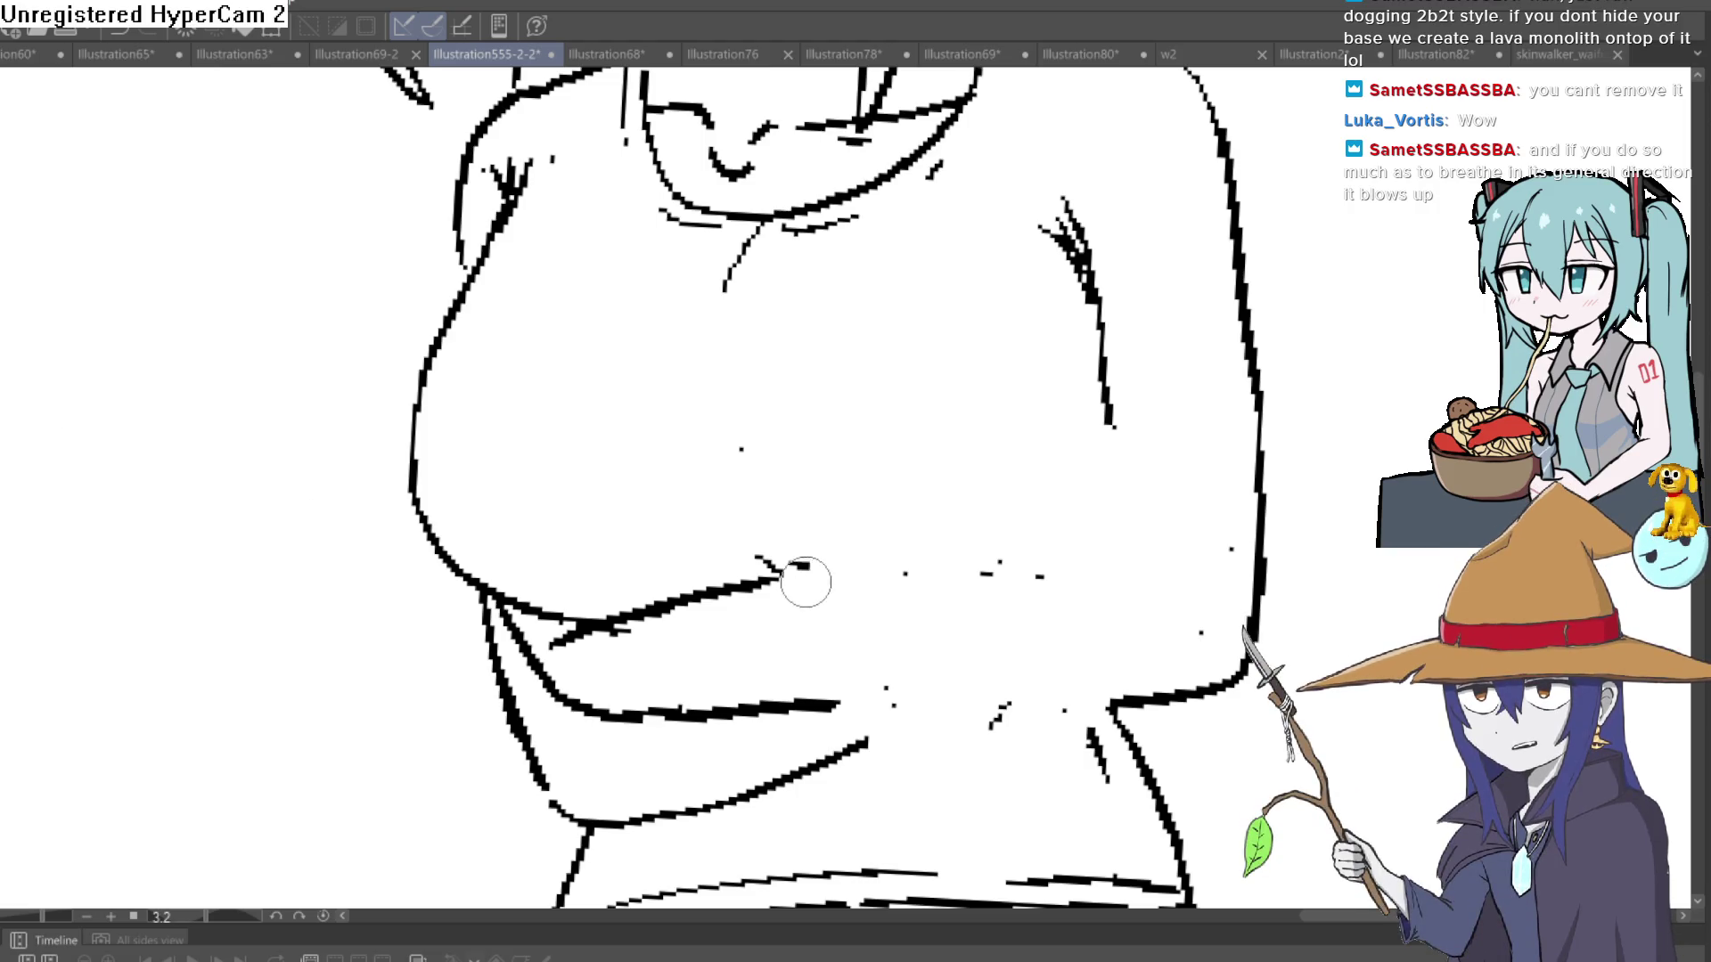
- Ink two thick black chest curves over the pale blue sketch guide
mouse_move(805, 585)
mouse_down()
mouse_move(1001, 564)
mouse_move(1046, 522)
mouse_up()
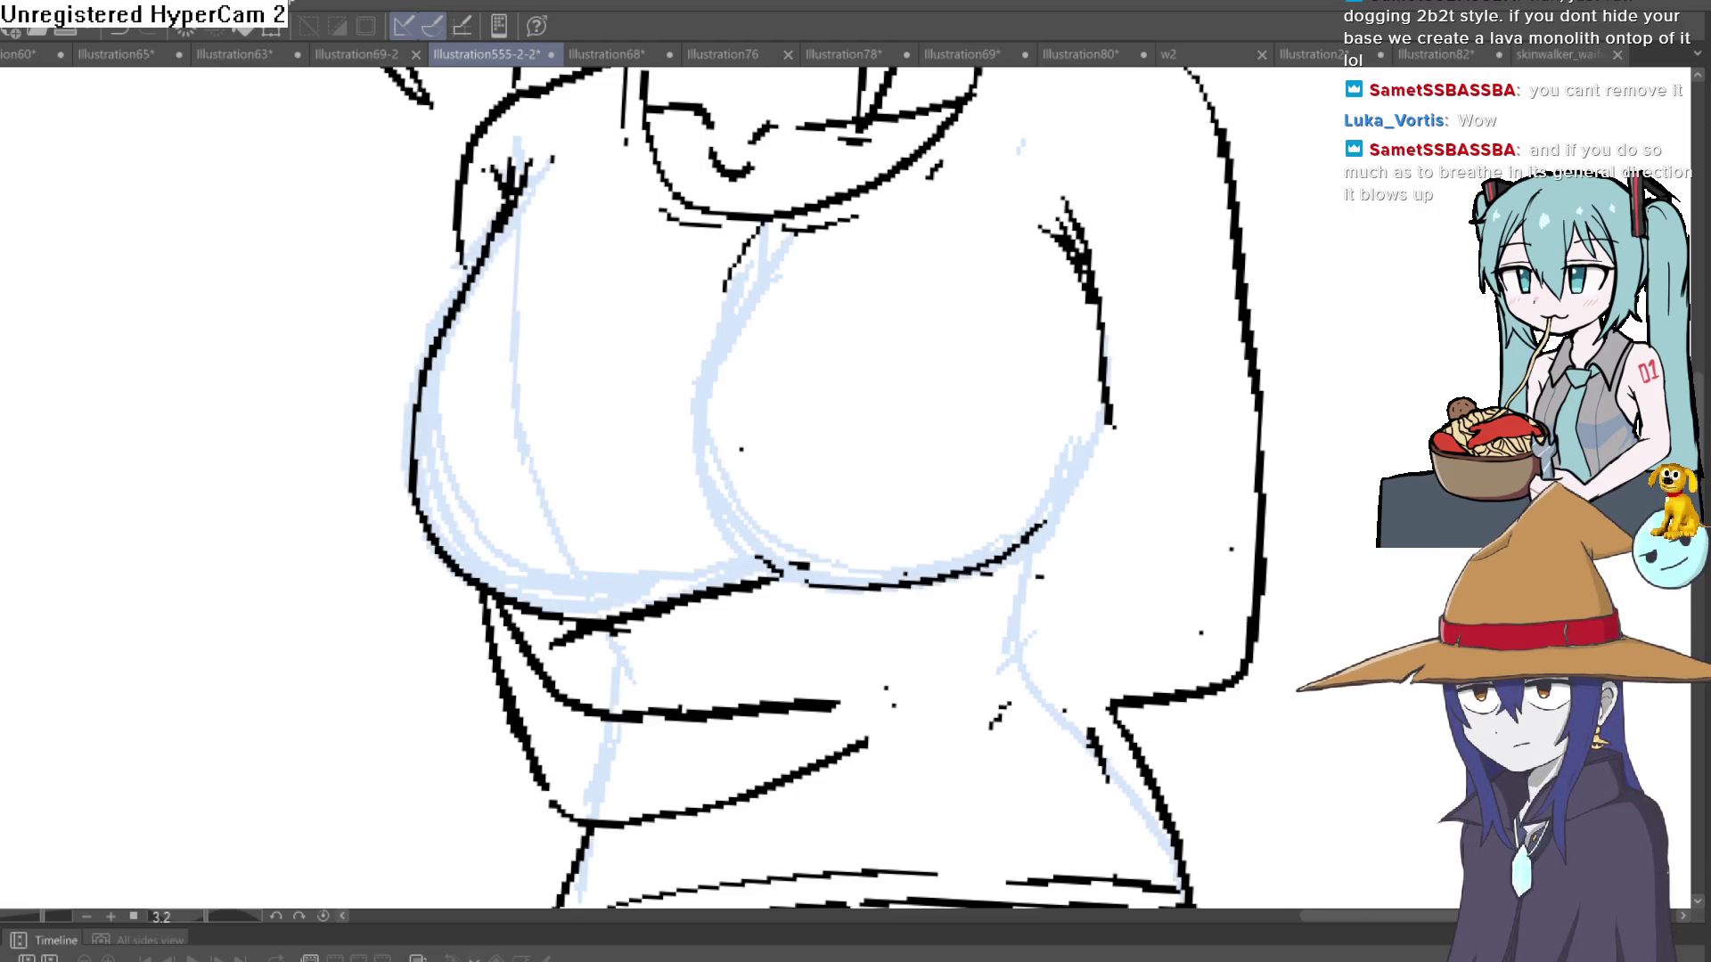
mouse_move(764, 560)
mouse_down()
mouse_move(1016, 546)
mouse_move(1089, 454)
mouse_up()
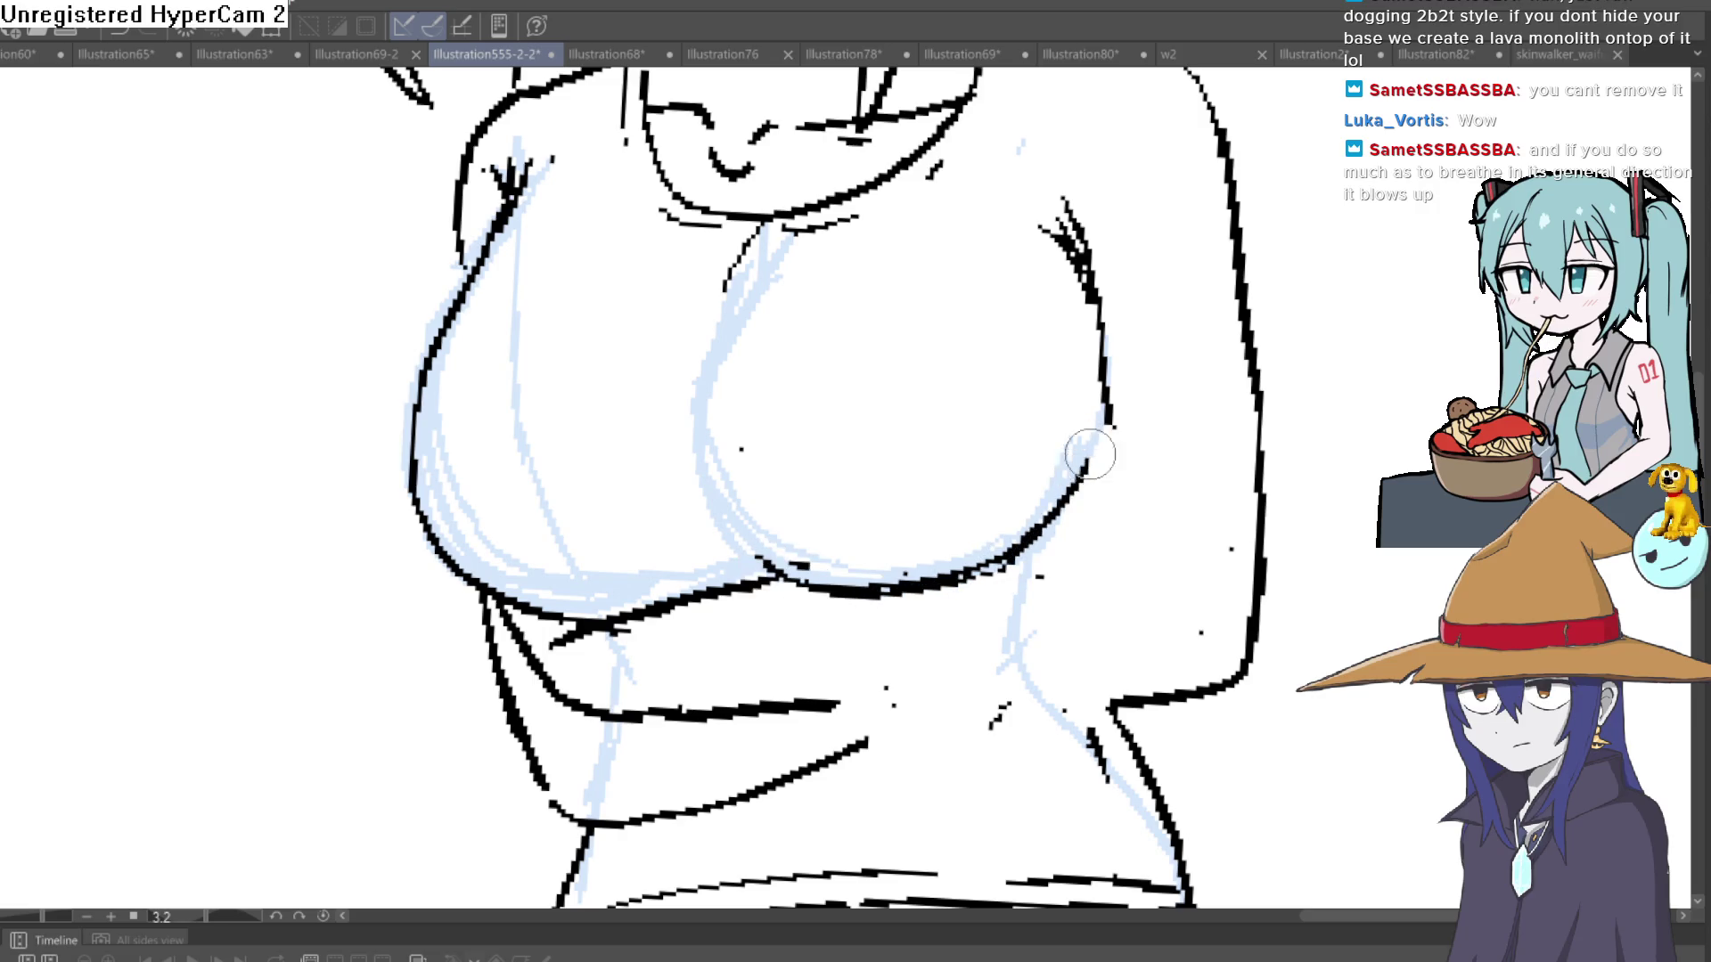
drag(1150, 258, 1076, 339)
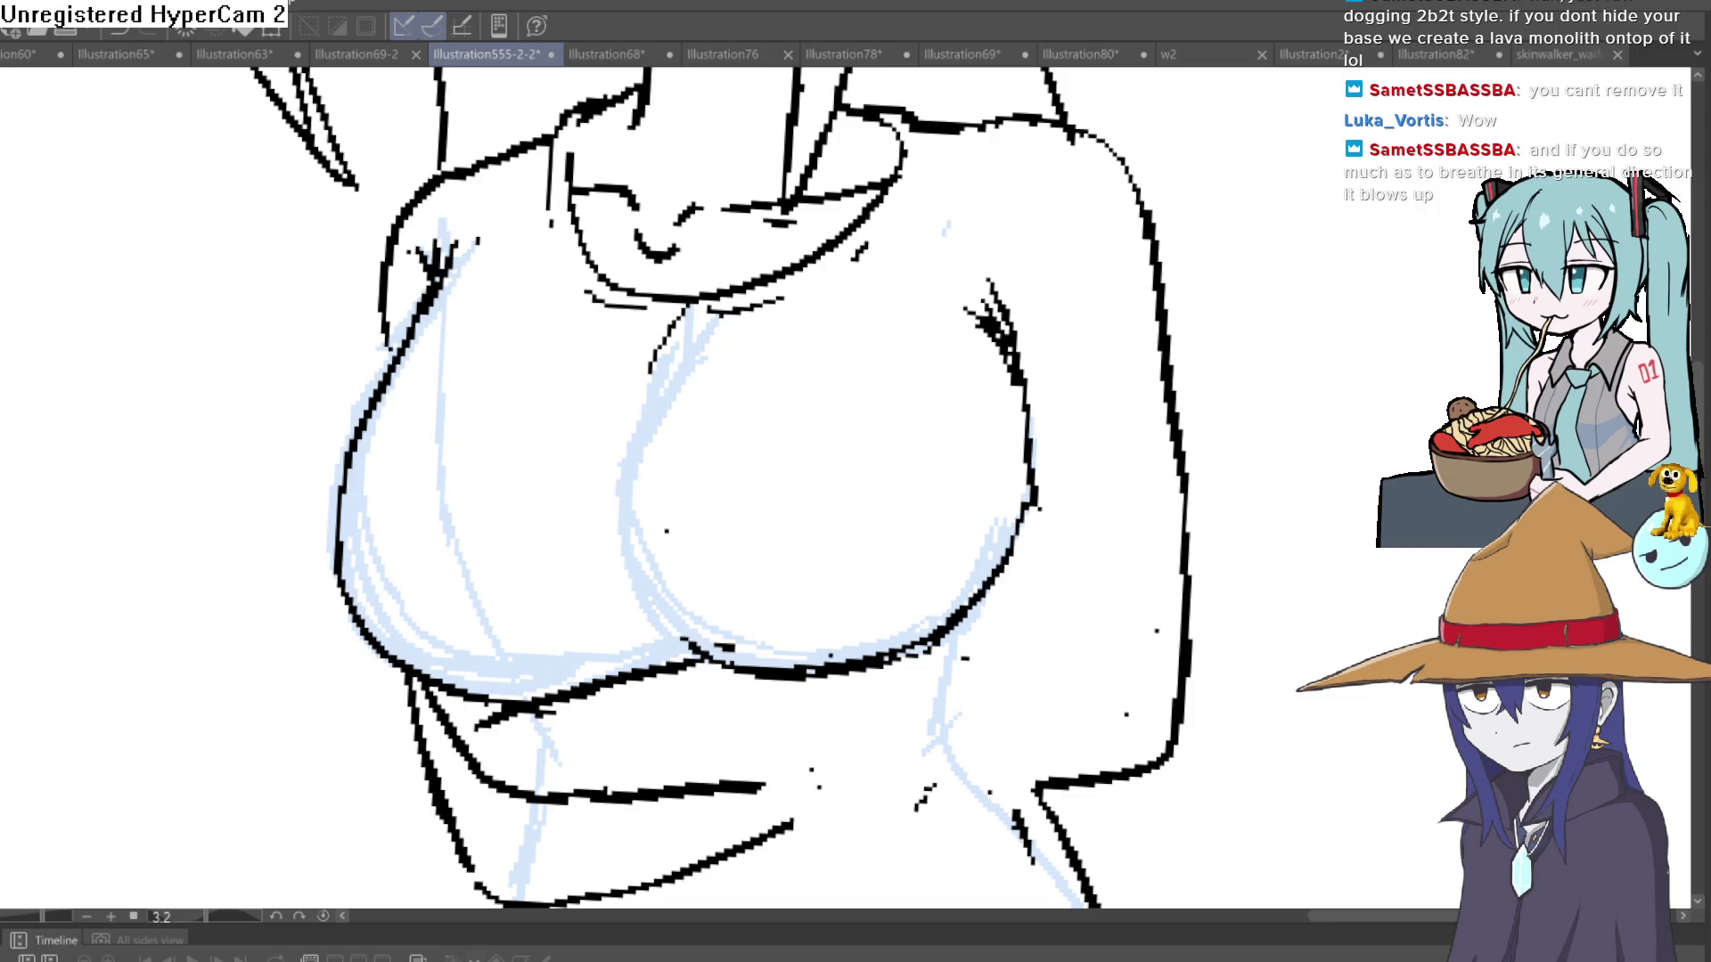
- Pan across the sketch and zoom in on the girl's waist
drag(1153, 470, 1099, 244)
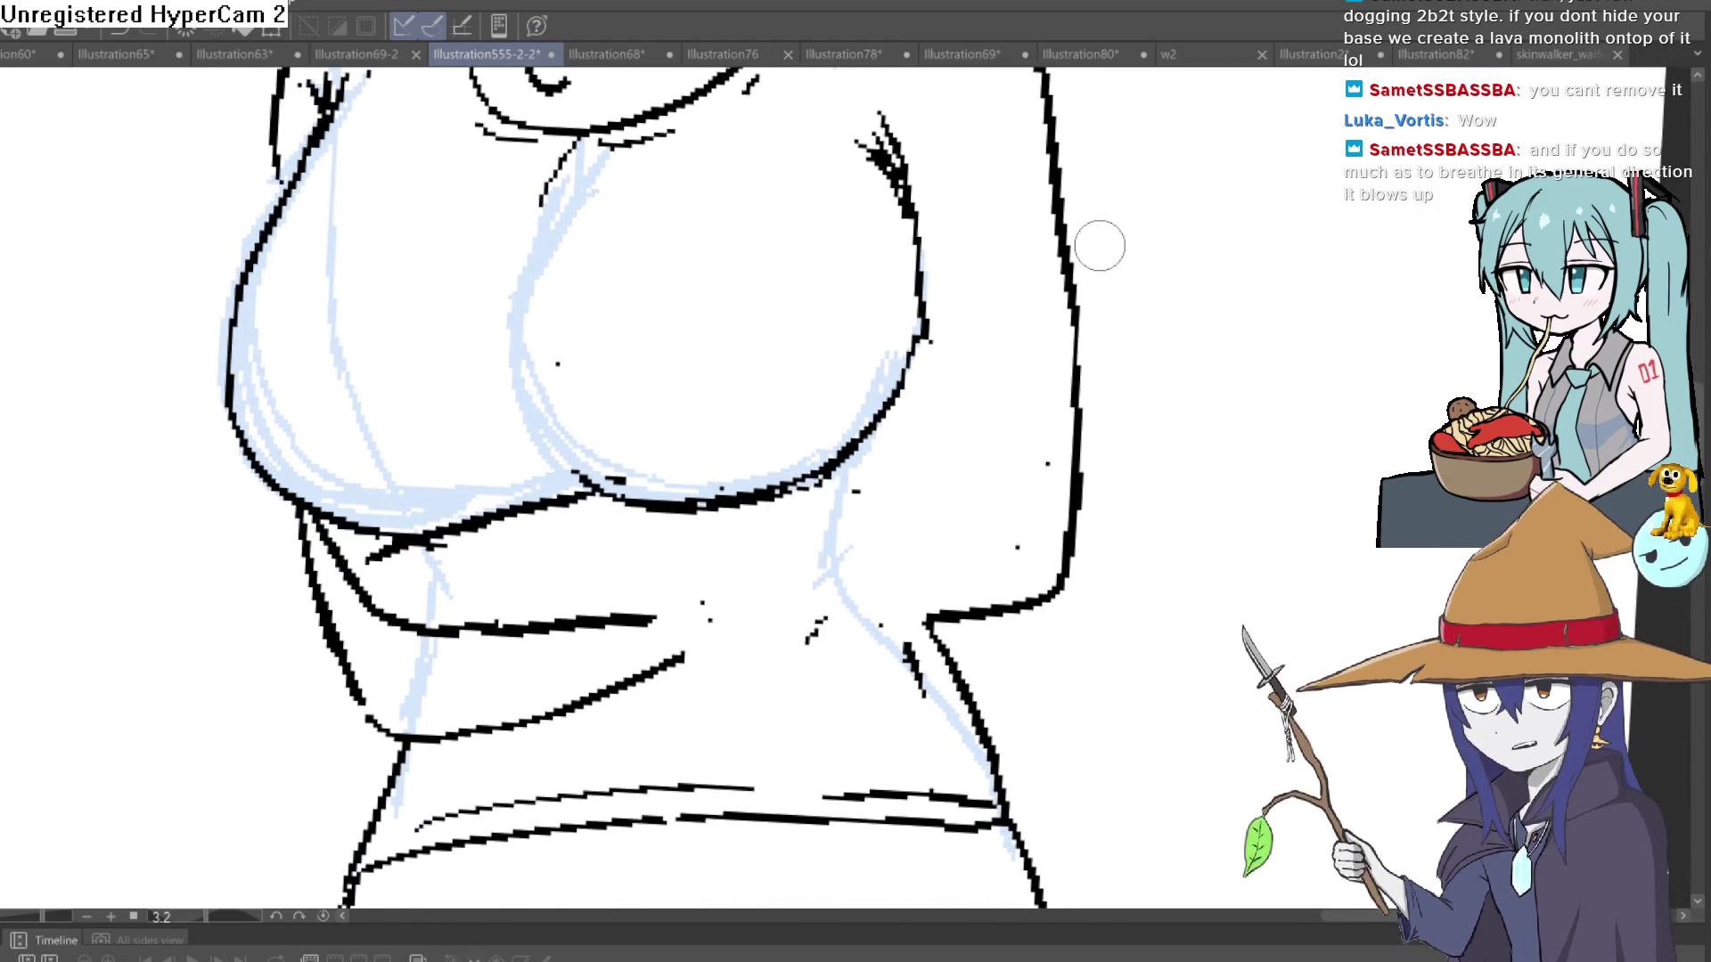
scroll(1209, 610, down, 2)
scroll(1209, 610, down, 2)
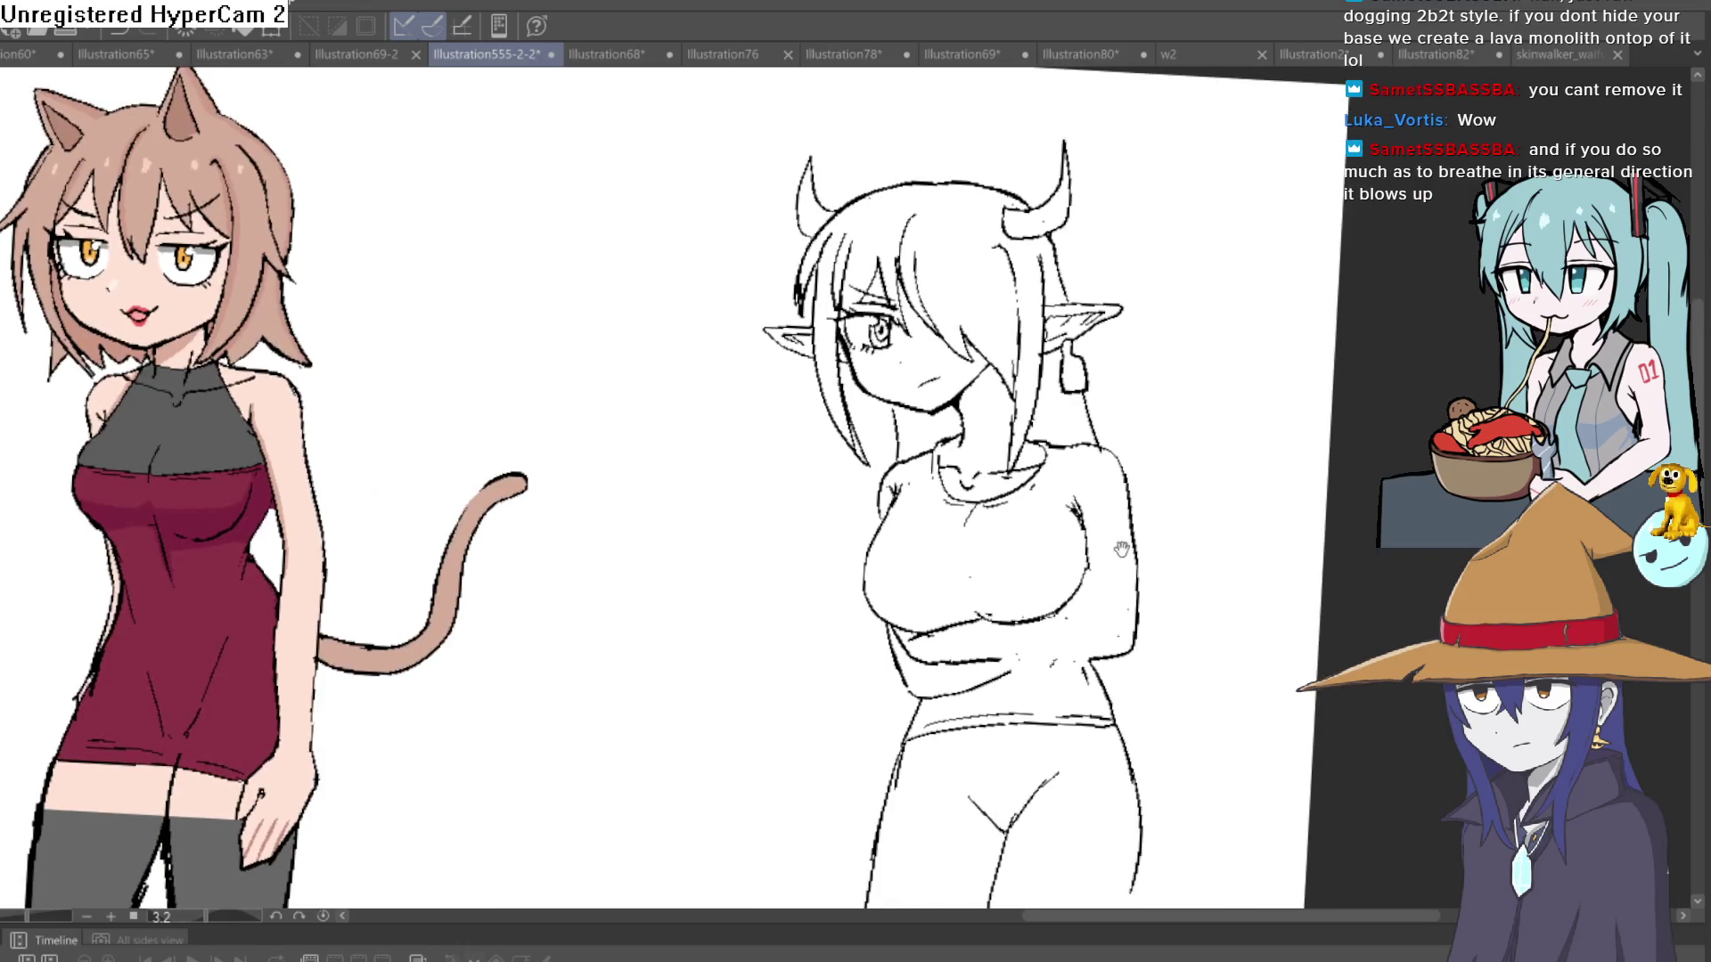
scroll(1092, 416, up, 1)
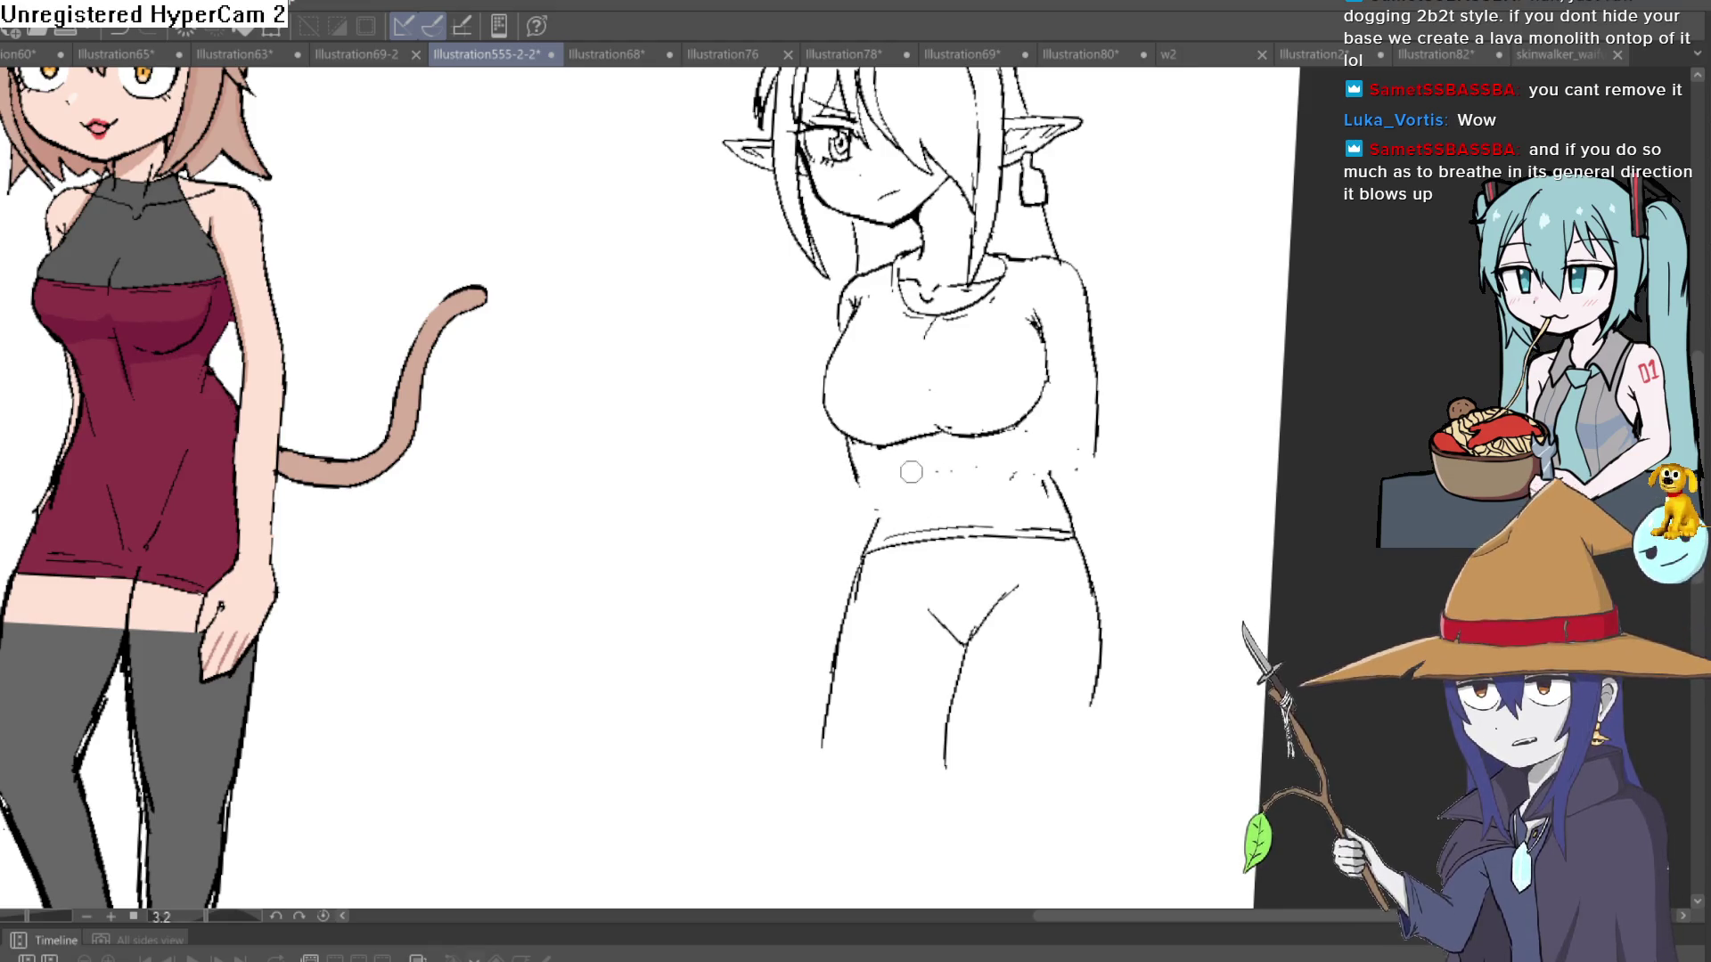
drag(1174, 445, 1109, 433)
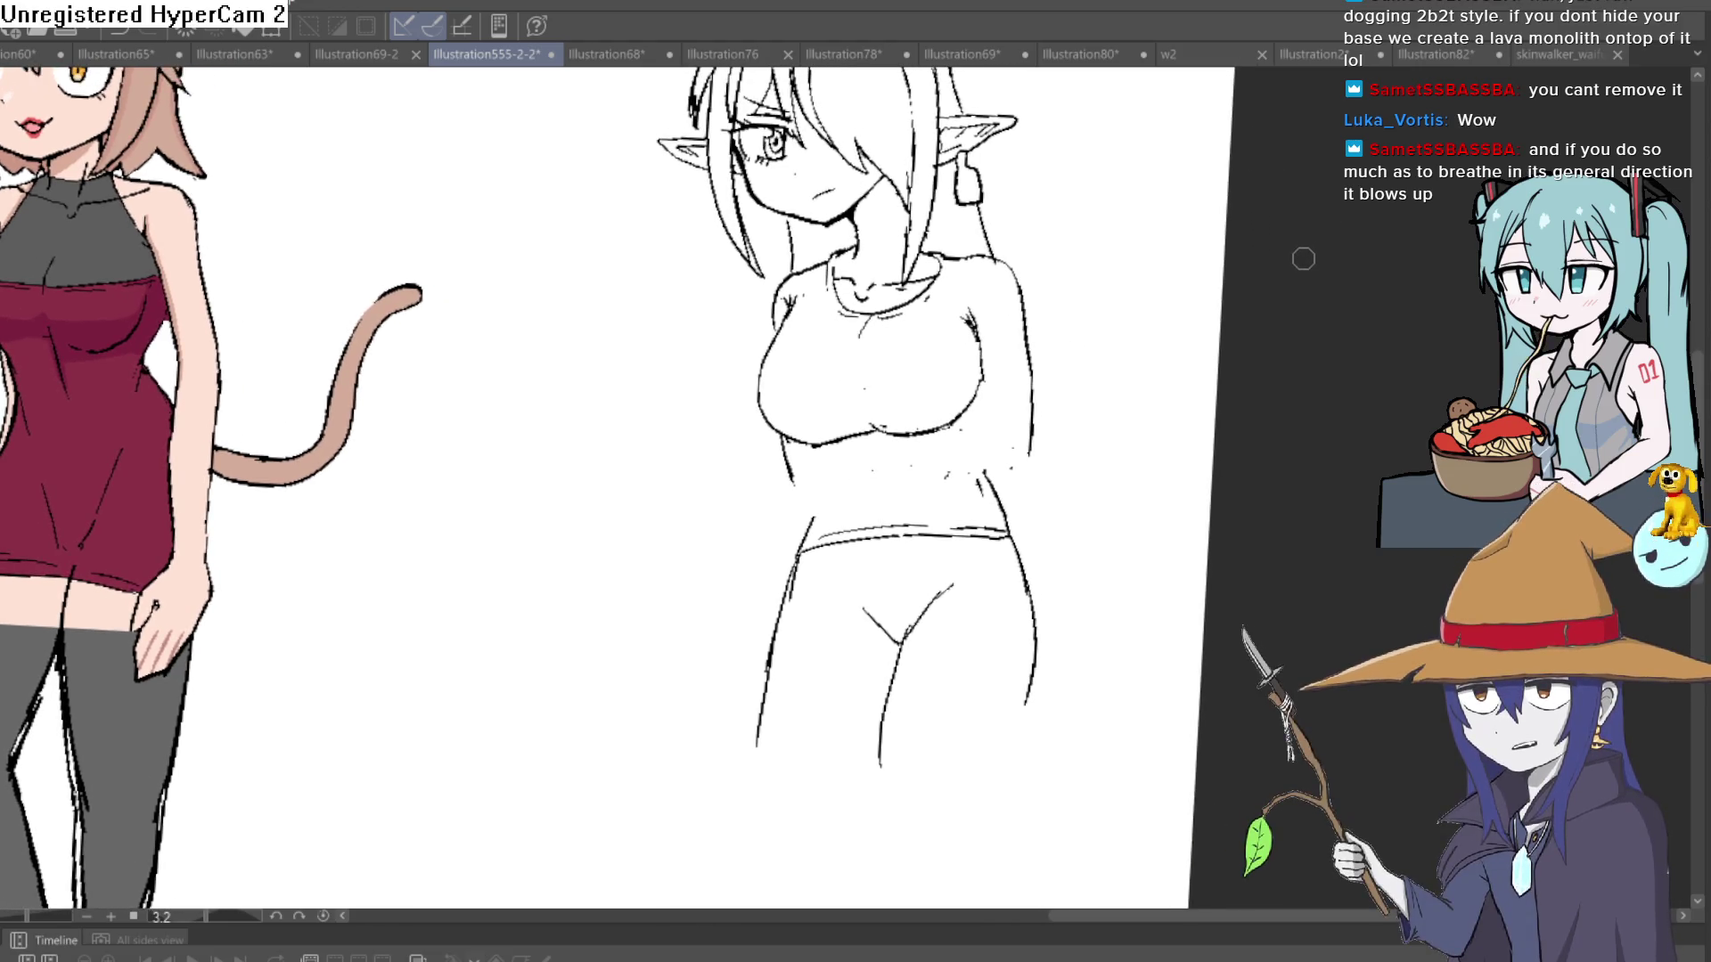
click(974, 503)
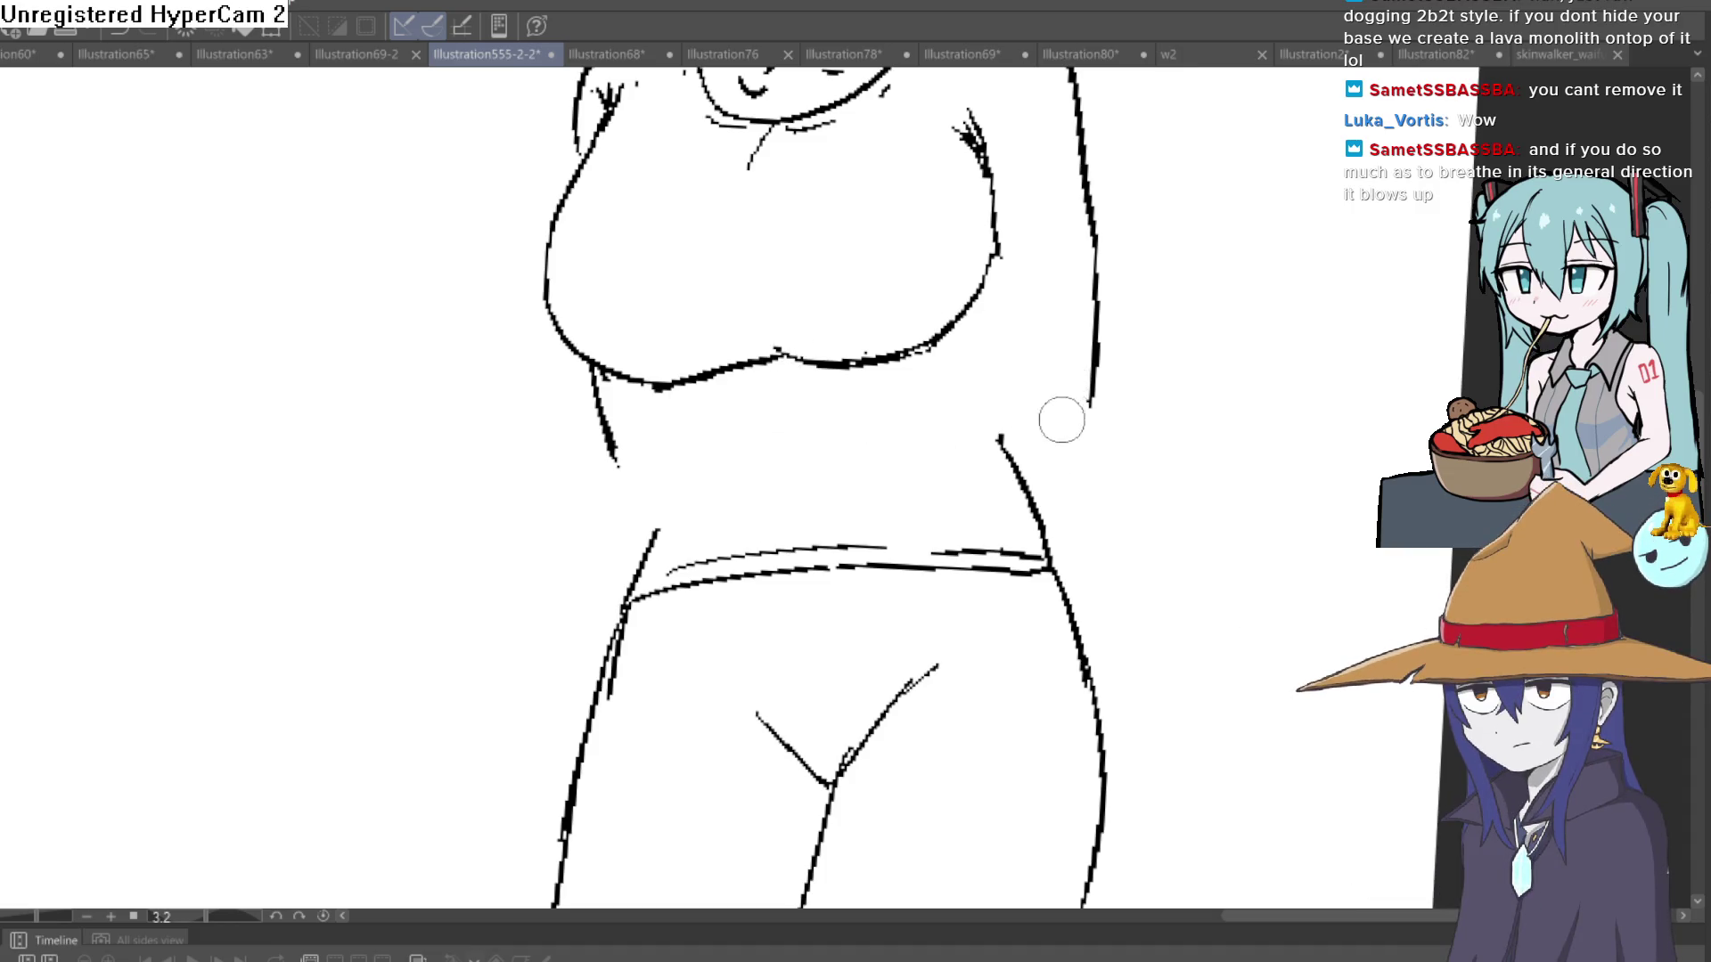
- Zoom out to see the whole figure beside the cat-girl, then centre the torso
scroll(1058, 420, down, 3)
drag(1200, 419, 1132, 465)
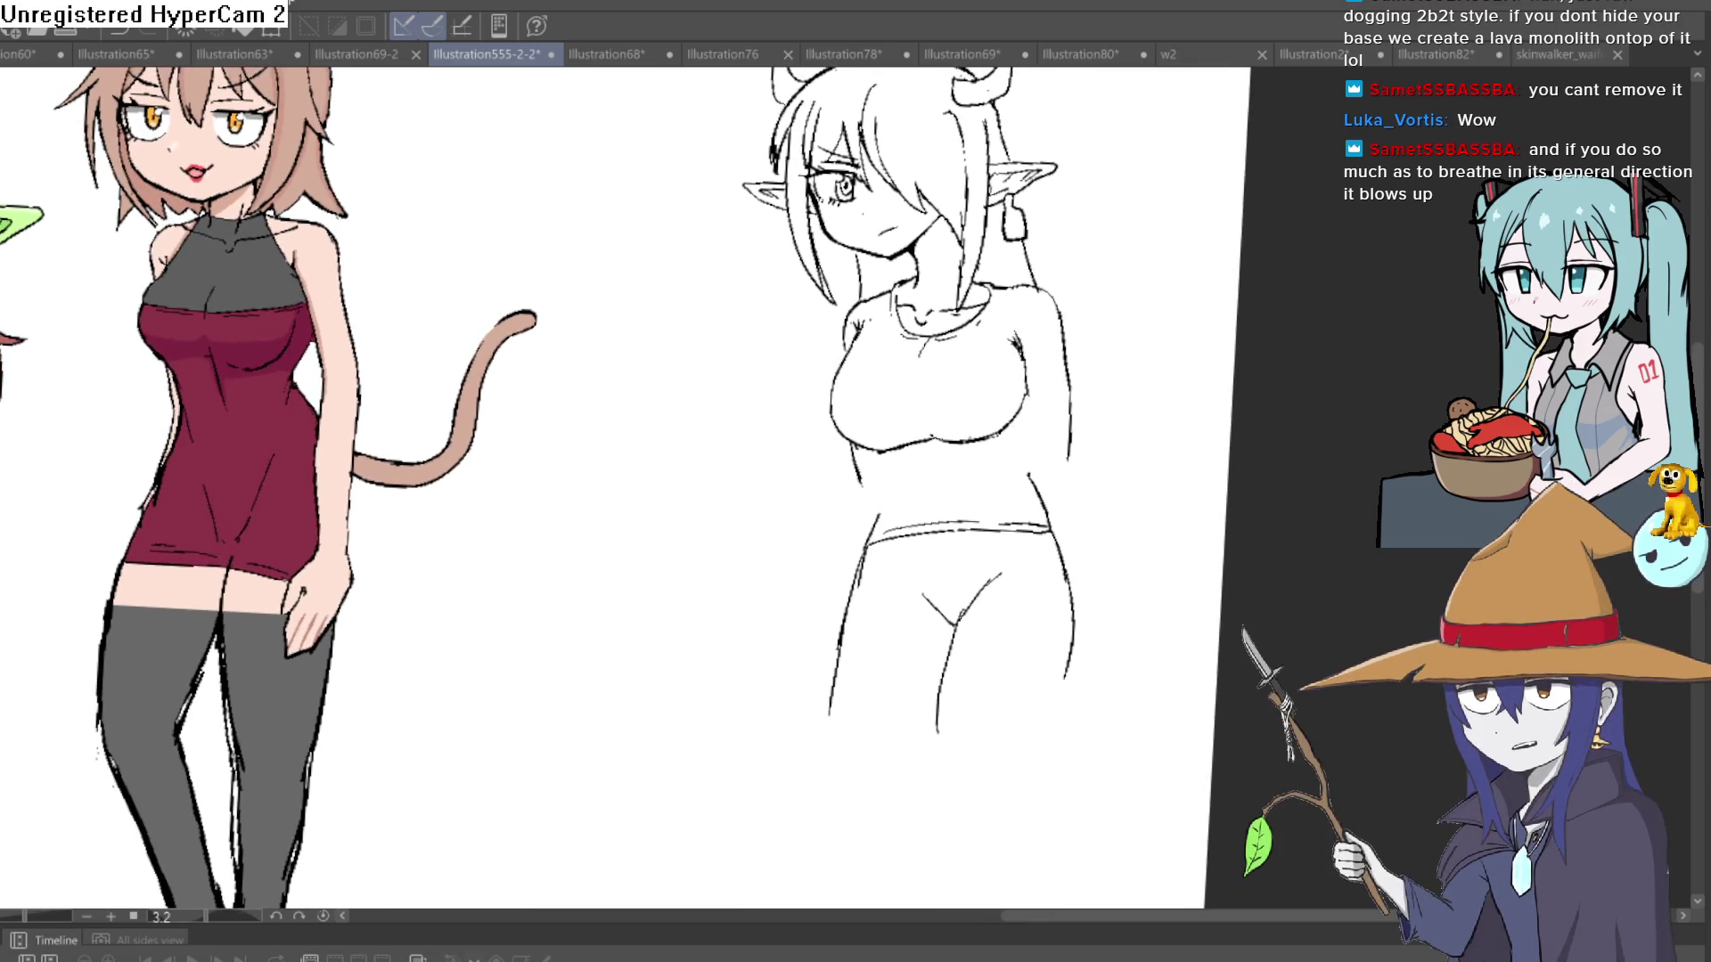
scroll(138, 224, down, 2)
scroll(879, 290, up, 5)
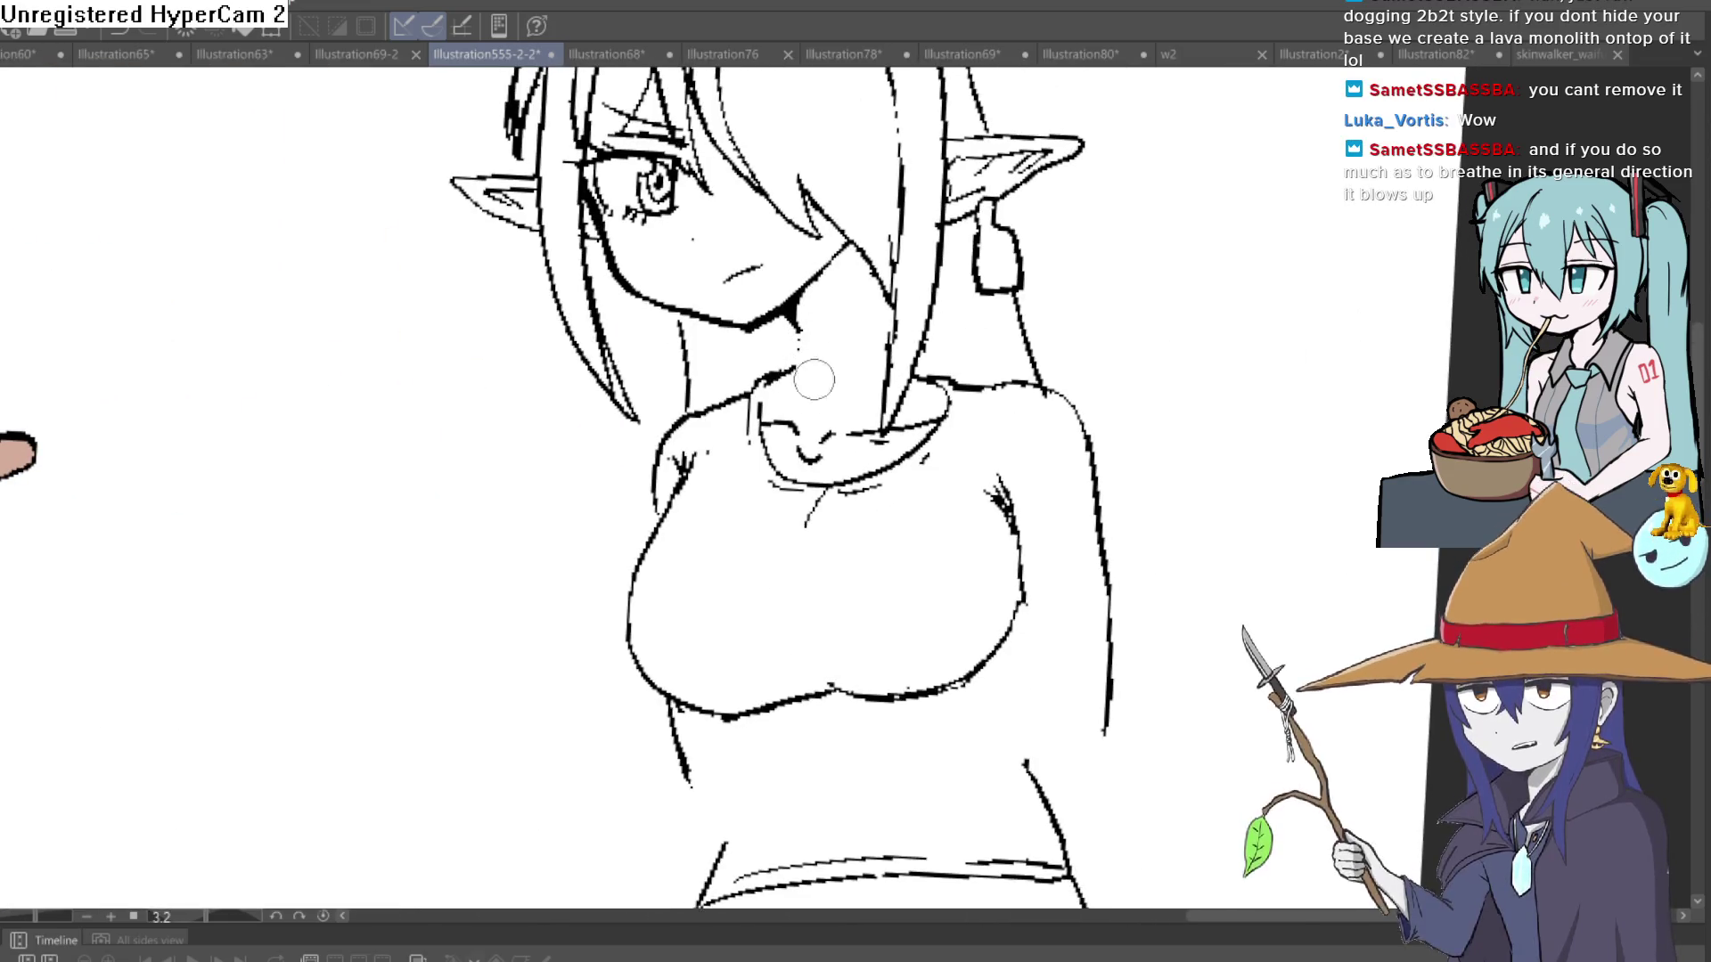
scroll(1112, 297, down, 2)
drag(1112, 296, 984, 286)
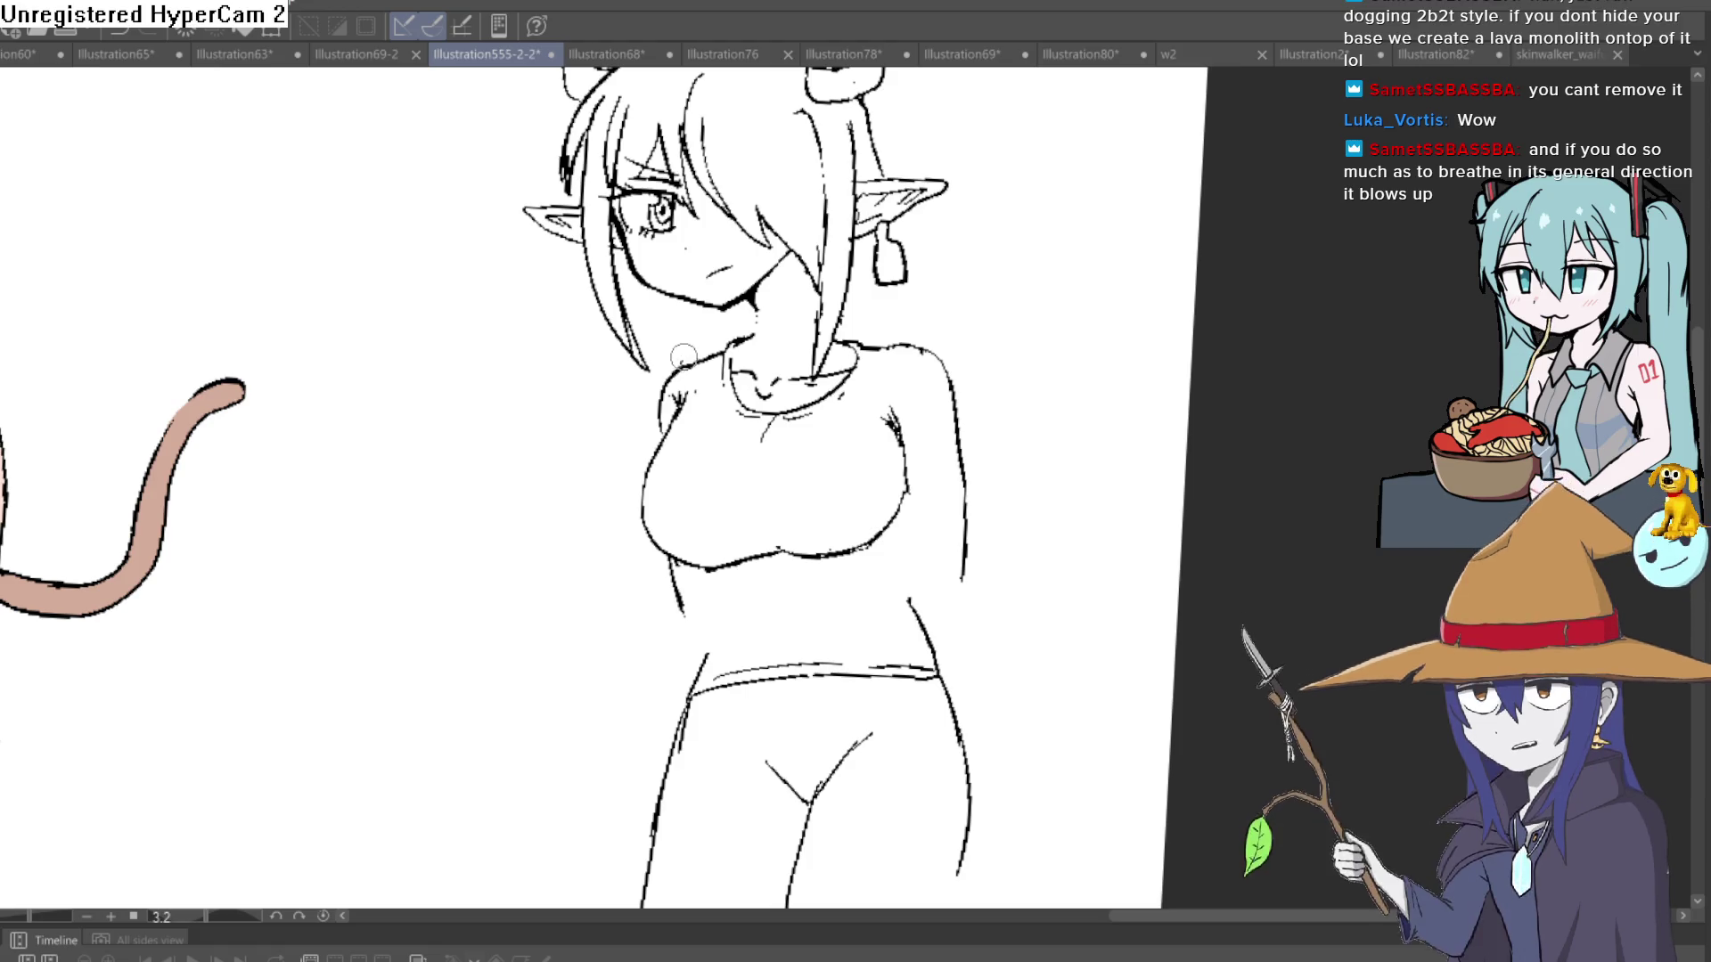
- Lasso the horned girl's head and transform it slightly lower toward her shoulders
scroll(713, 340, down, 2)
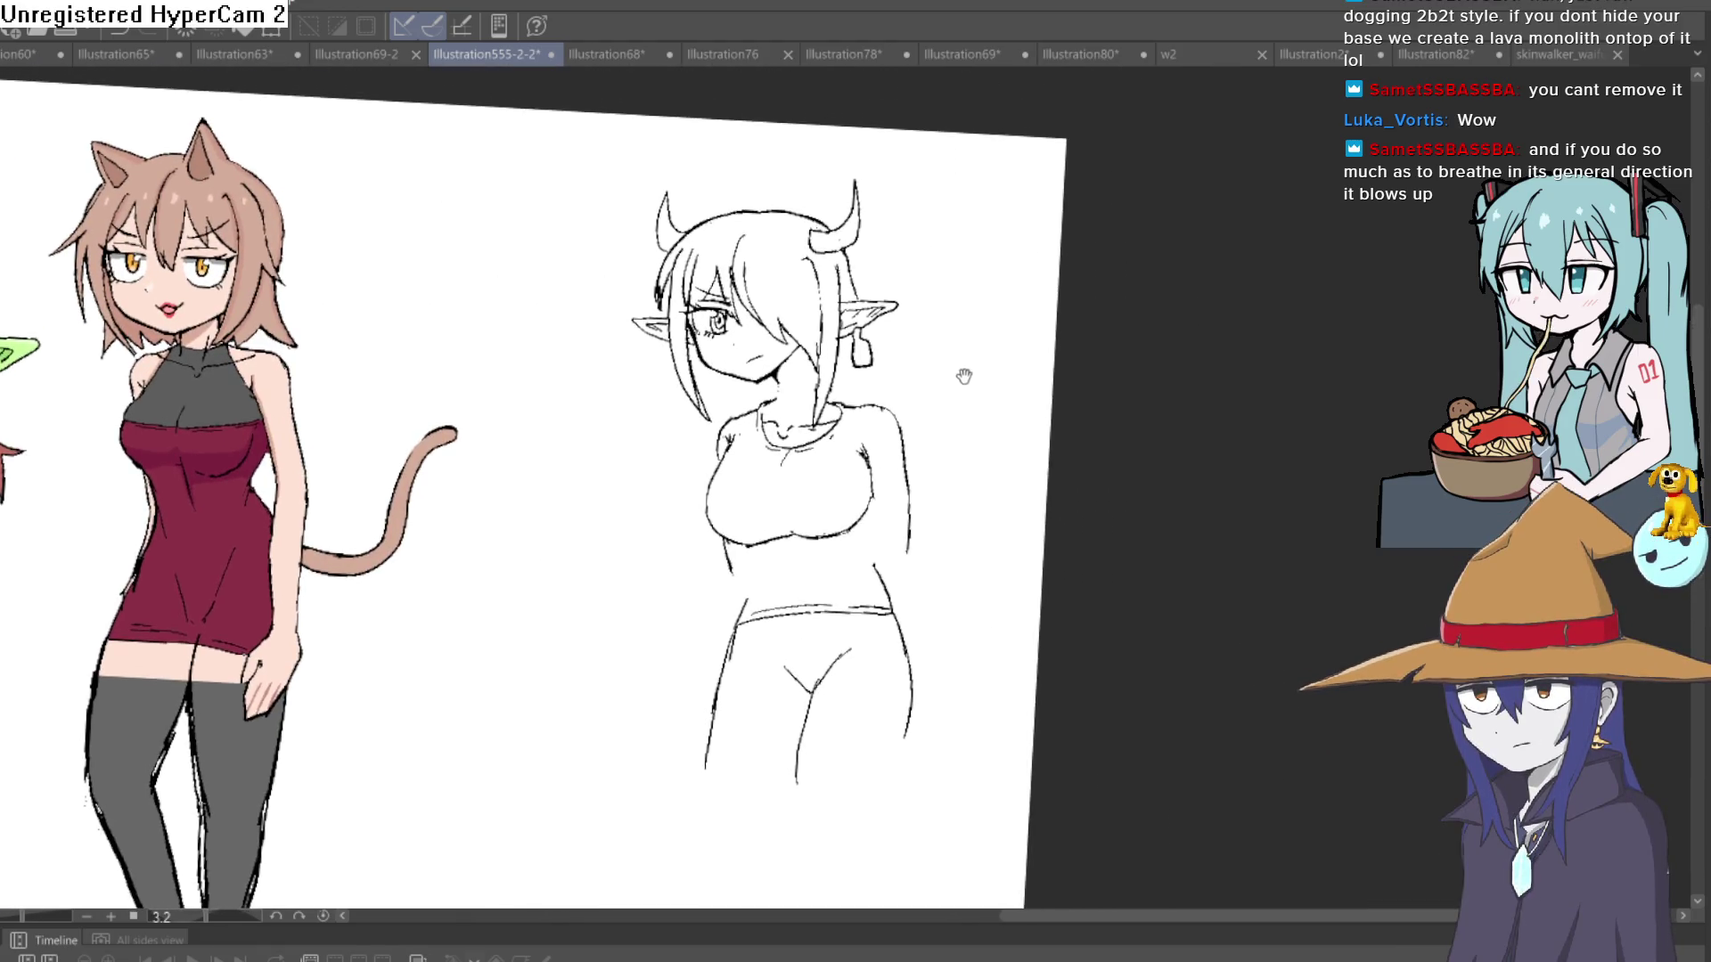
scroll(945, 334, up, 2)
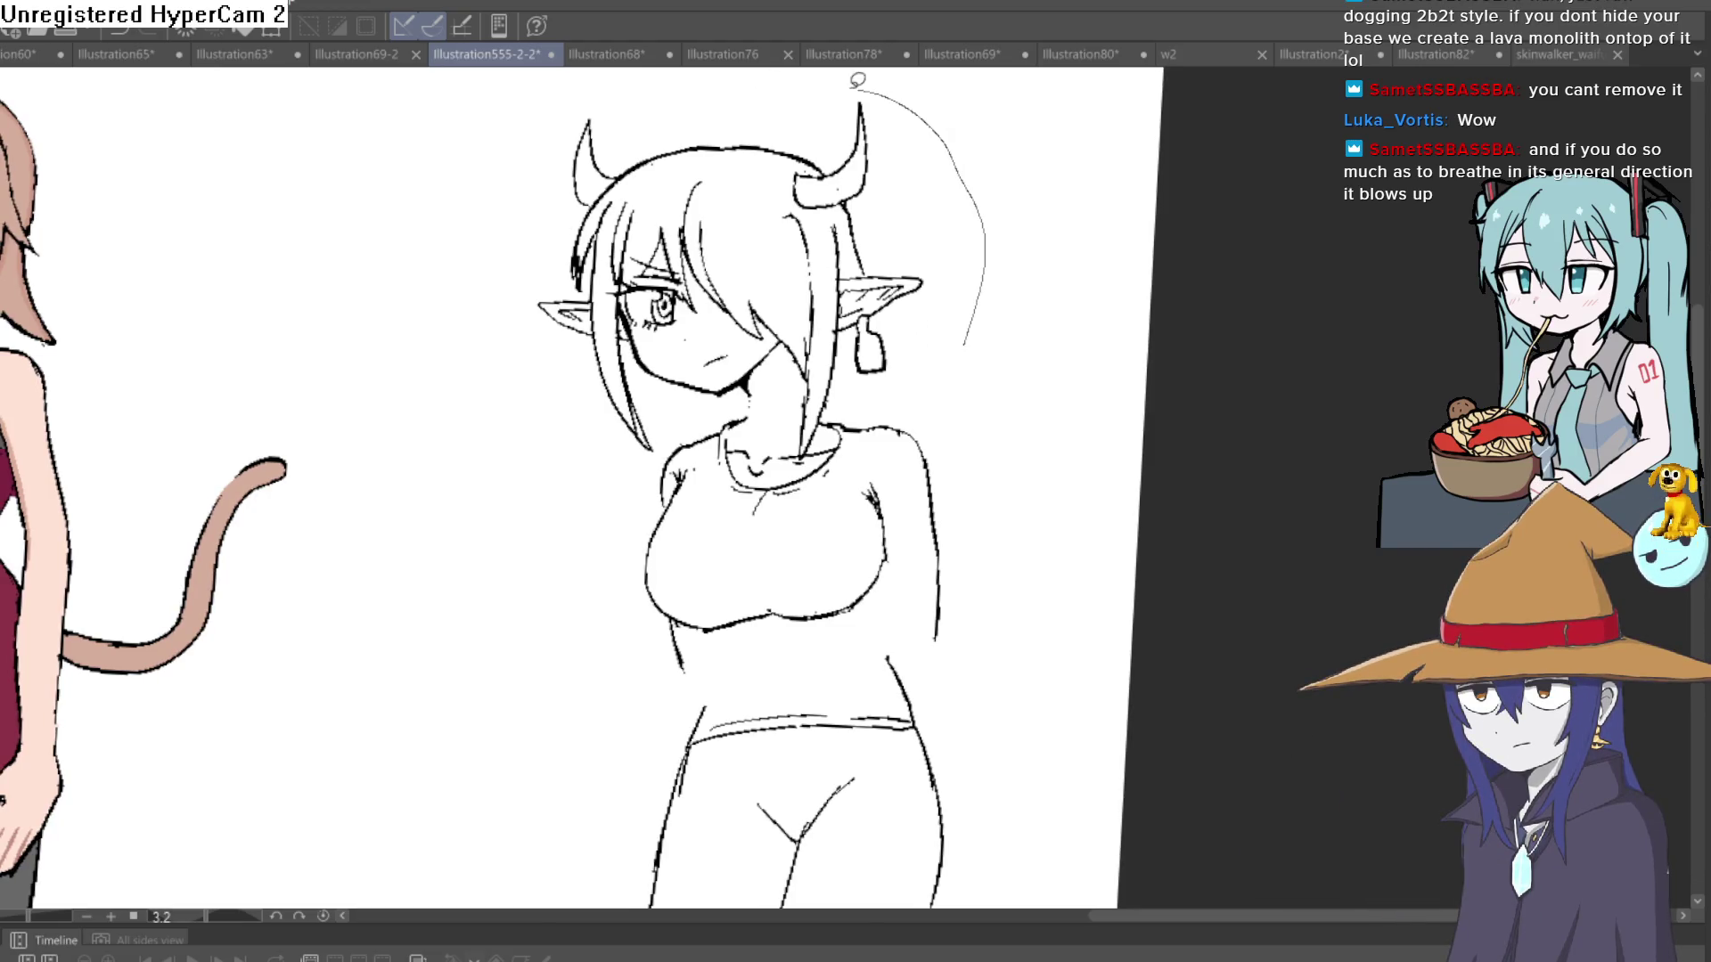
mouse_move(857, 80)
mouse_down()
mouse_move(564, 80)
mouse_move(548, 423)
mouse_move(655, 459)
mouse_move(778, 375)
mouse_move(882, 378)
mouse_move(873, 363)
mouse_up()
key(ctrl+t)
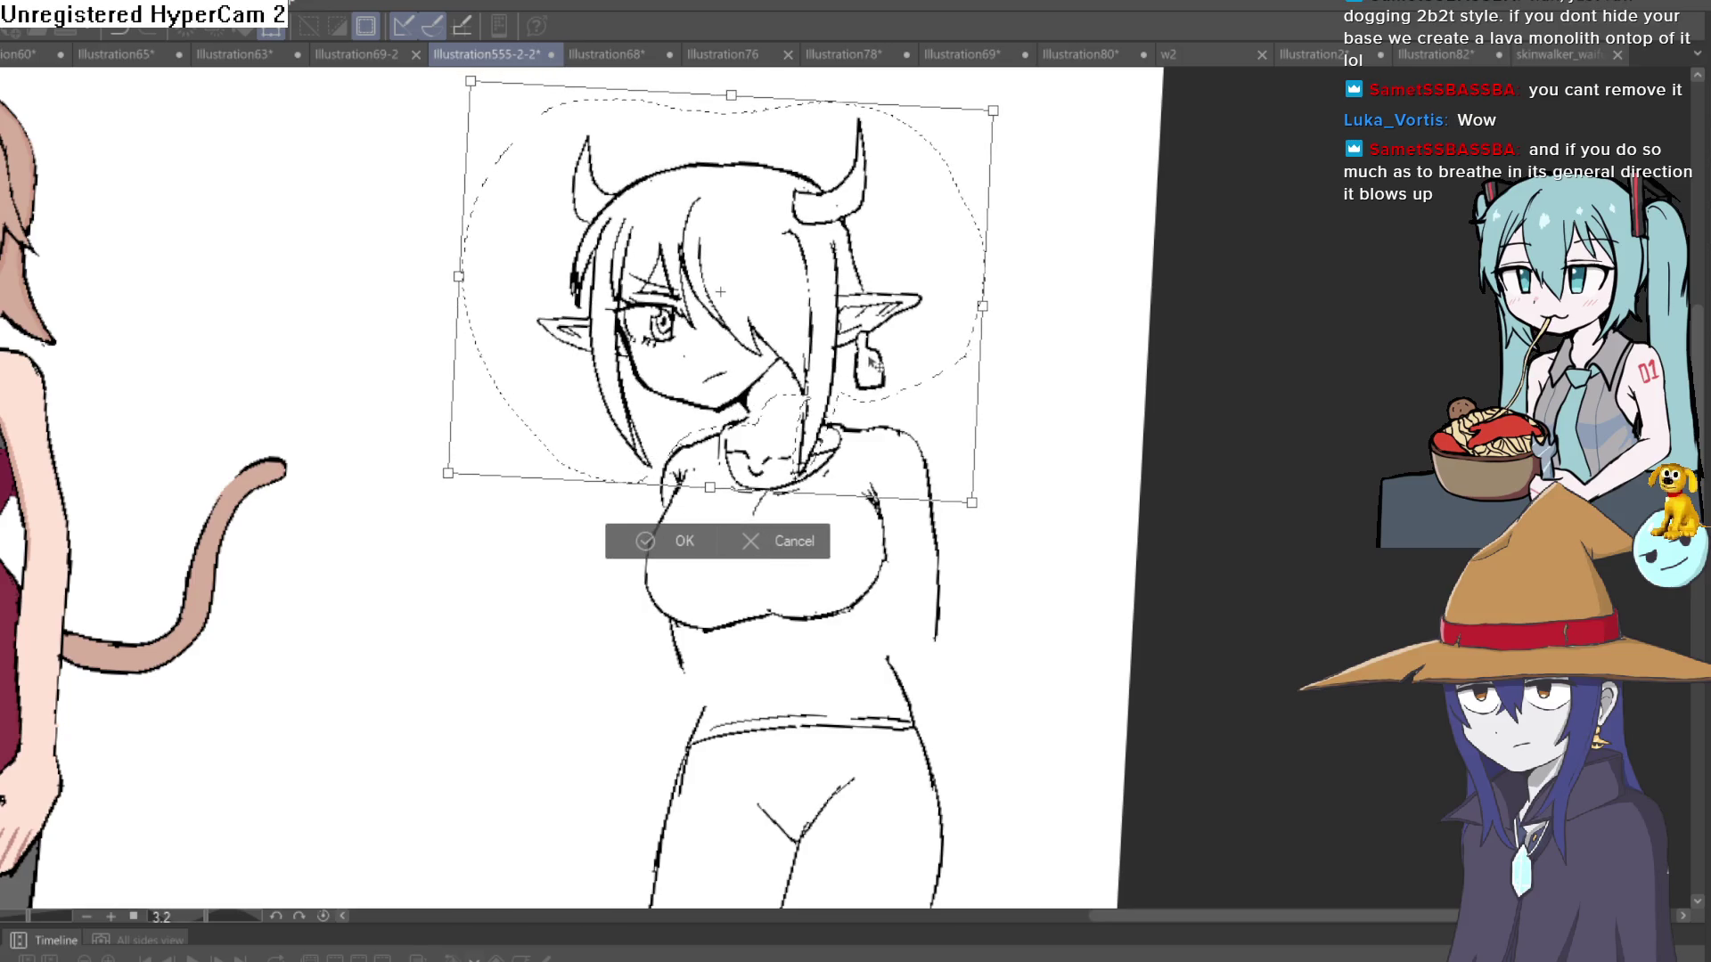
click(688, 531)
key(ctrl+d)
scroll(562, 493, down, 2)
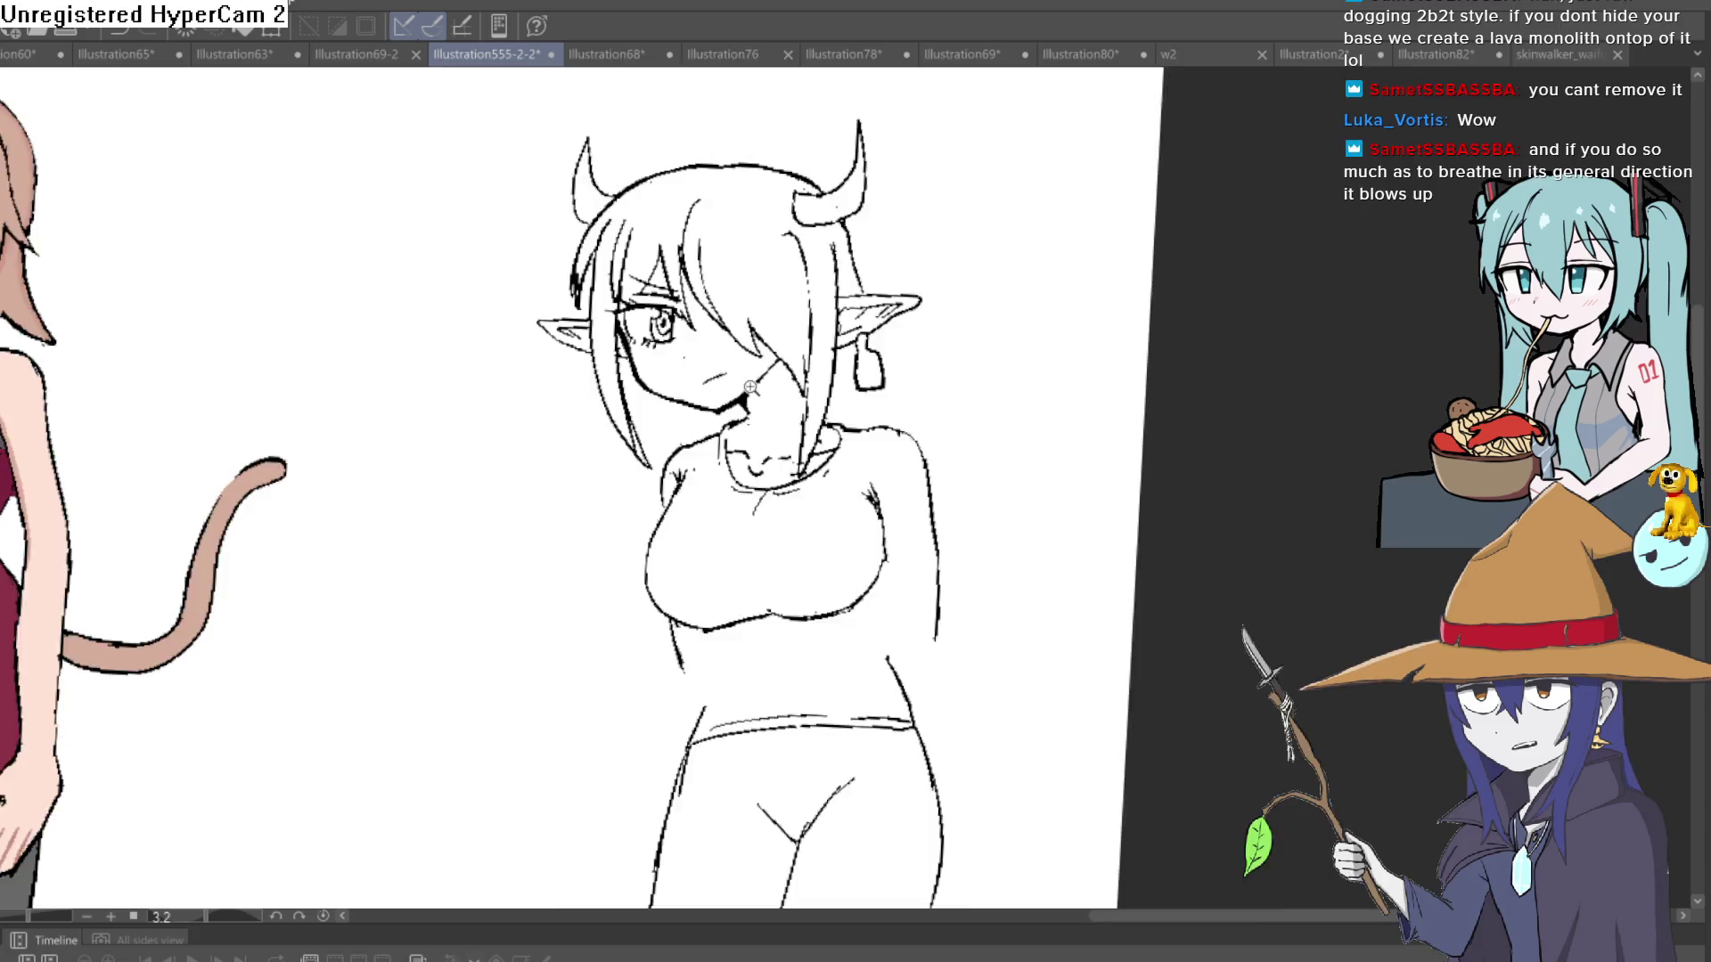
scroll(802, 357, up, 4)
scroll(928, 364, down, 5)
scroll(928, 364, up, 3)
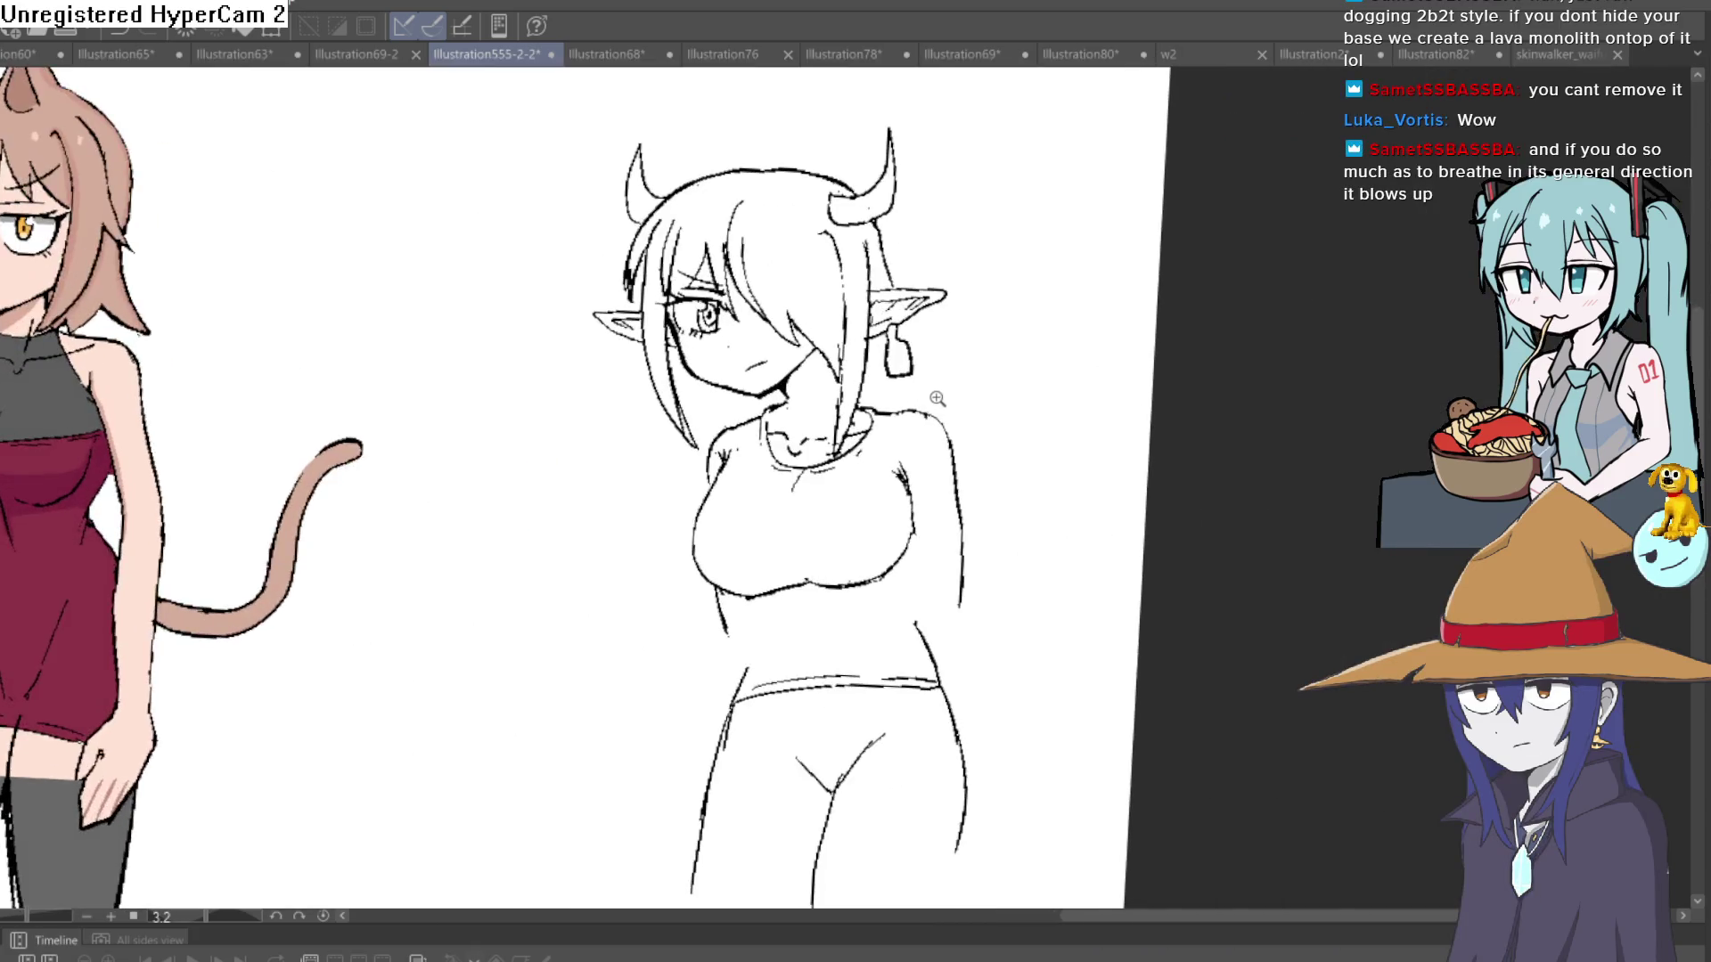
scroll(927, 364, down, 2)
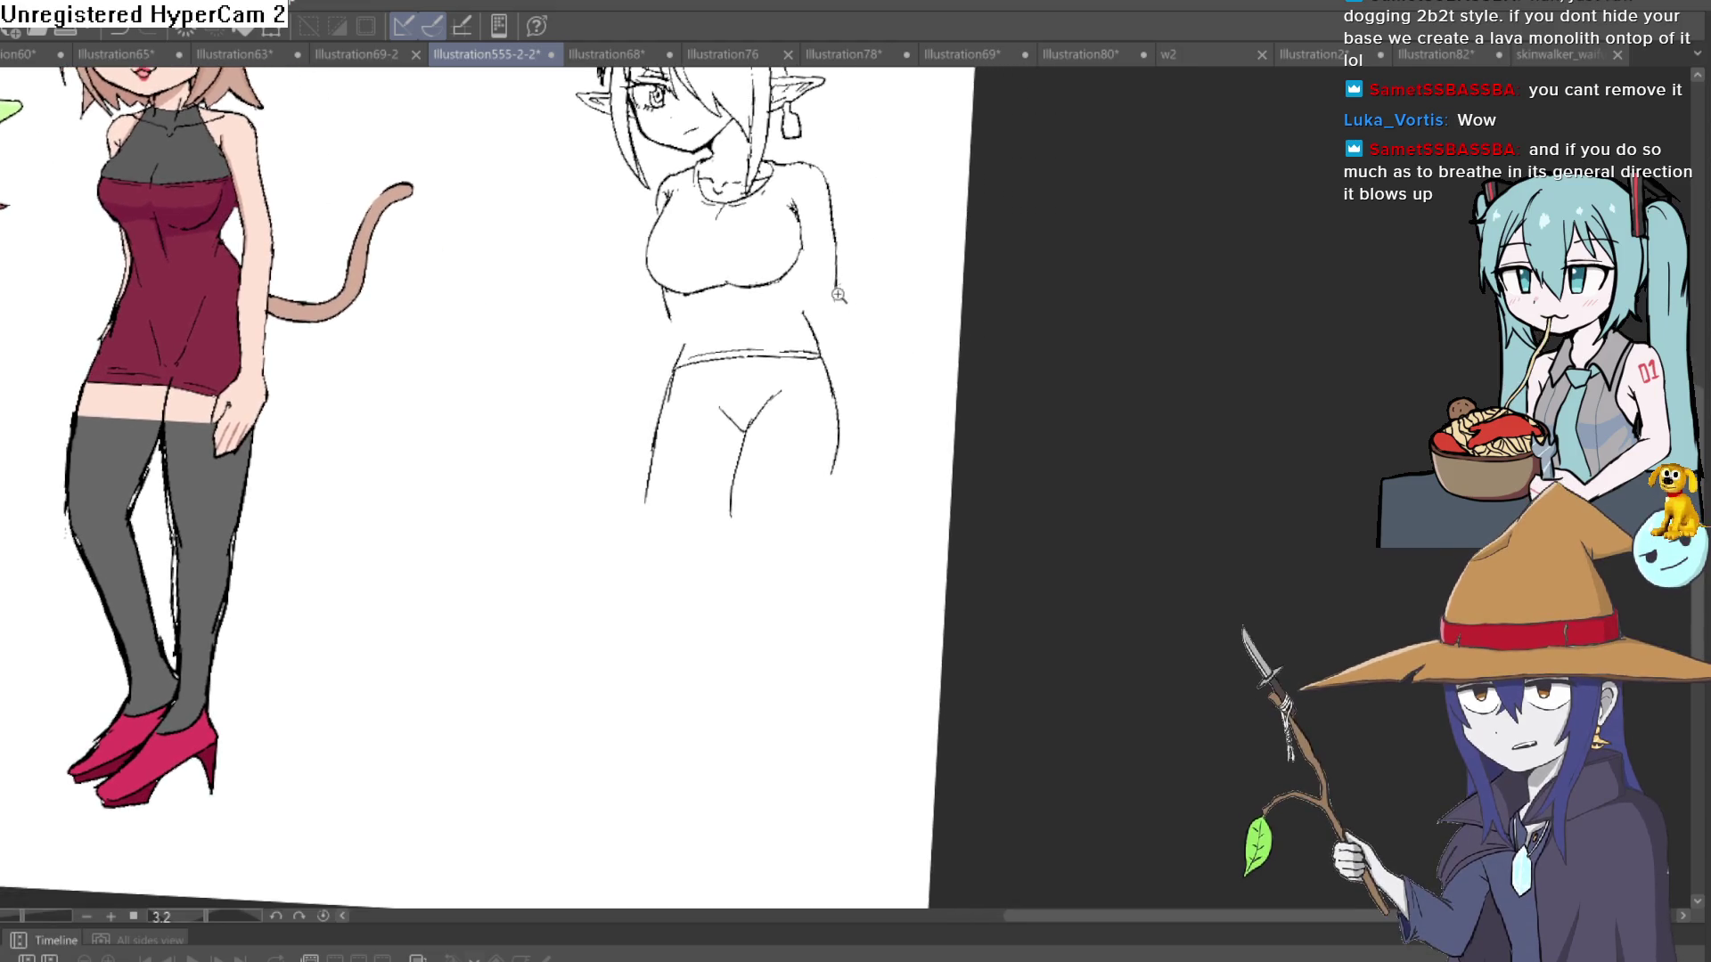
- Draw two short strokes along the torso side and below the chest, then undo both
scroll(856, 294, up, 3)
drag(759, 226, 776, 276)
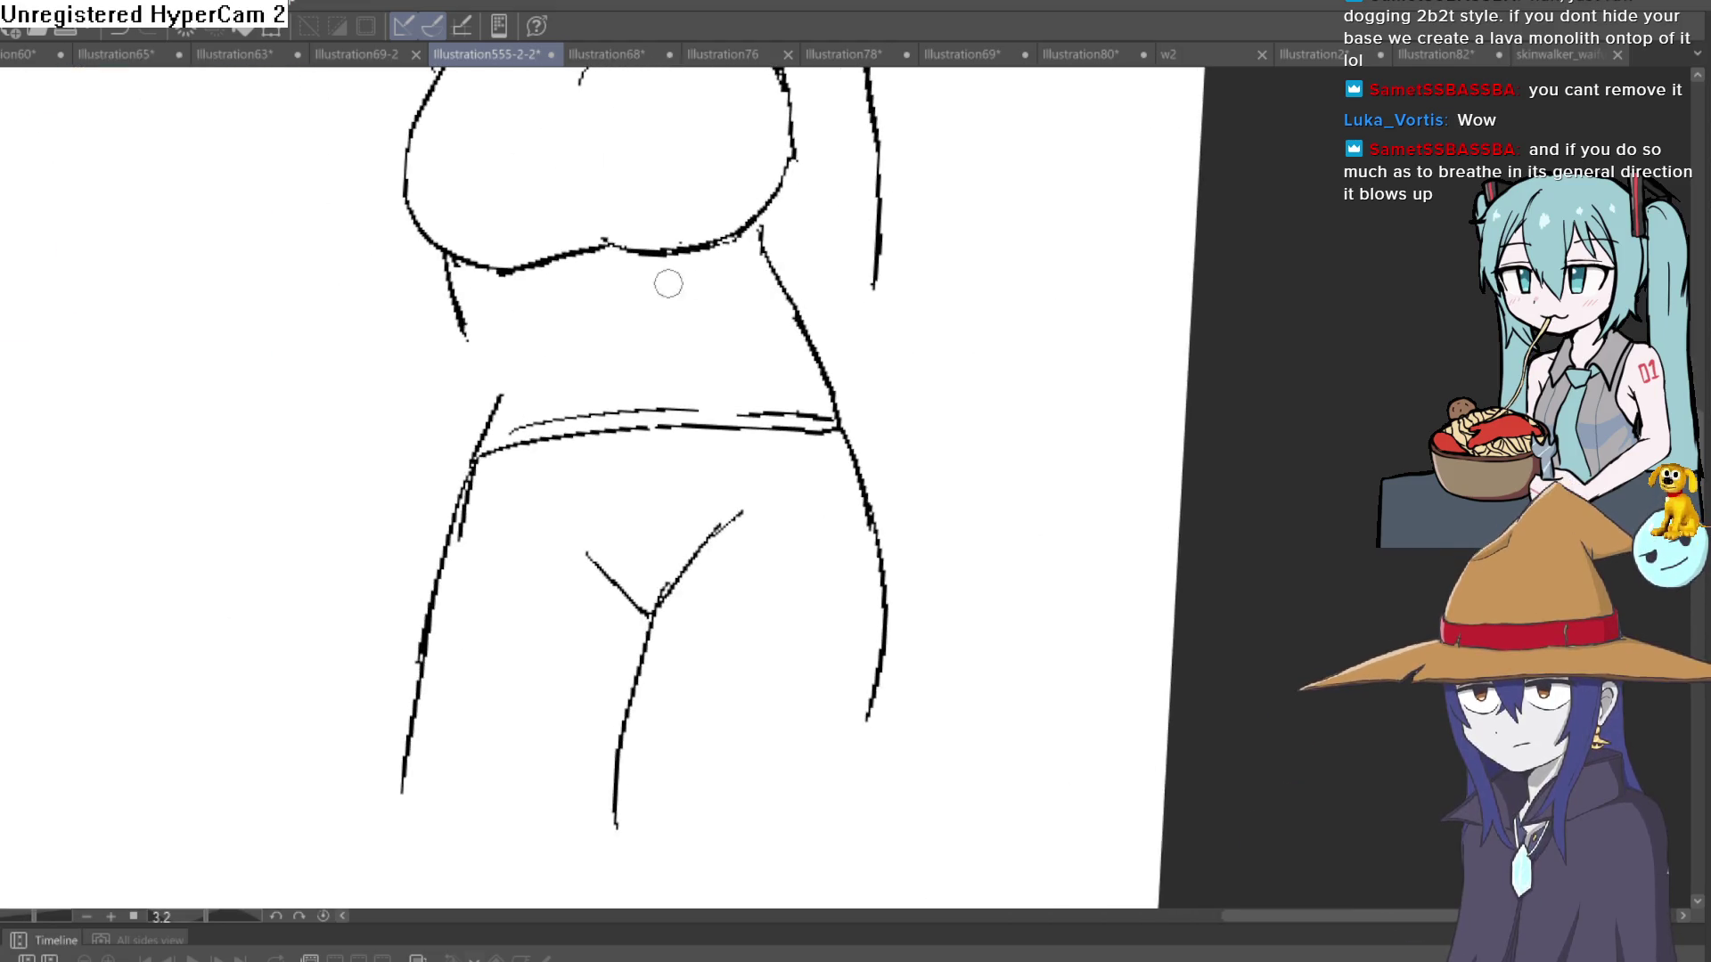
drag(531, 266, 531, 288)
key(ctrl+z)
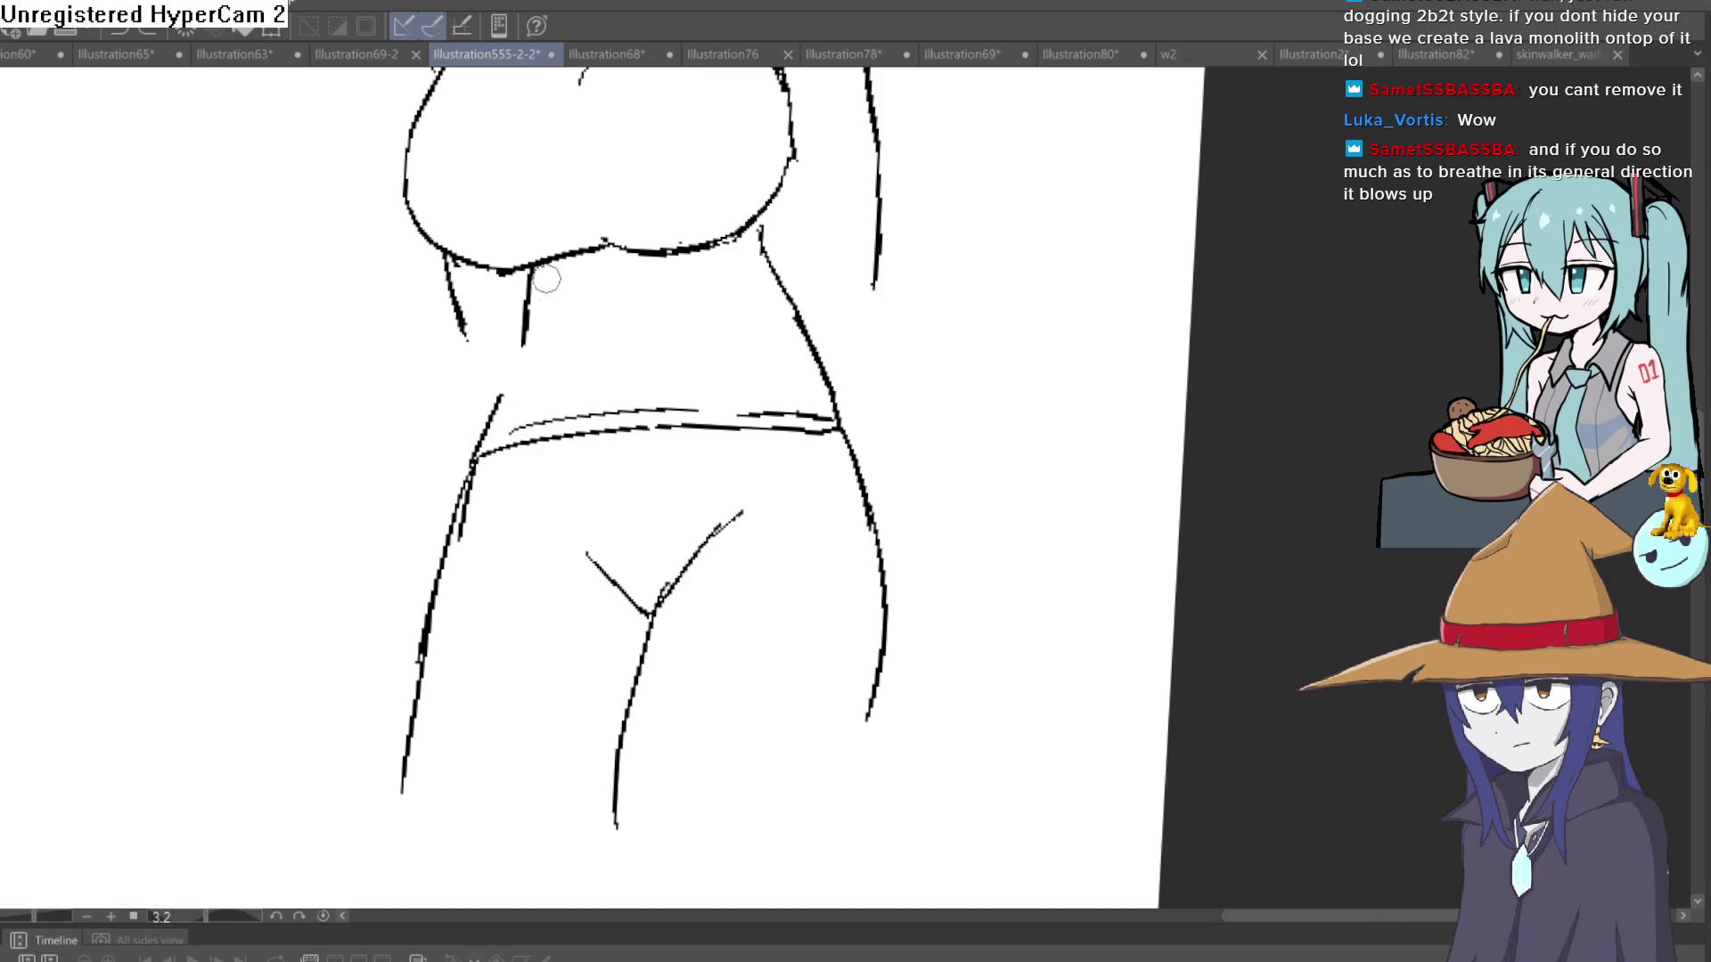
key(ctrl+z)
scroll(546, 279, down, 3)
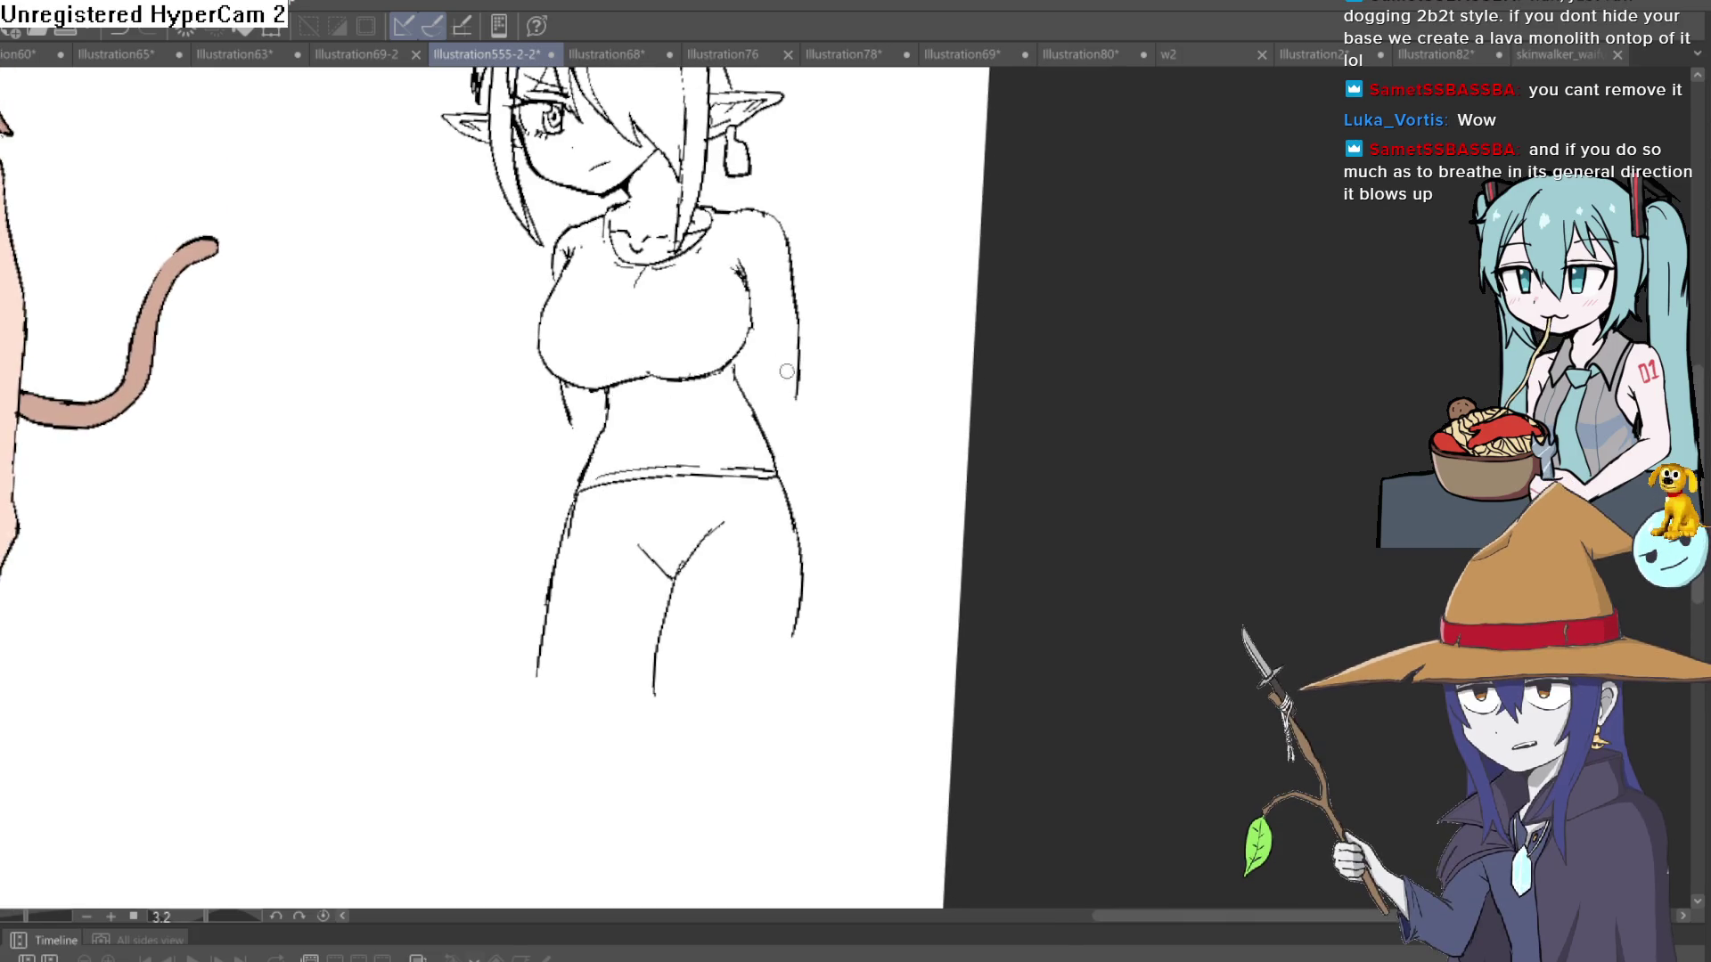
scroll(660, 418, up, 2)
- Add a belly line, redraw the right side as one long line, and extend the arm outline
drag(624, 457, 583, 468)
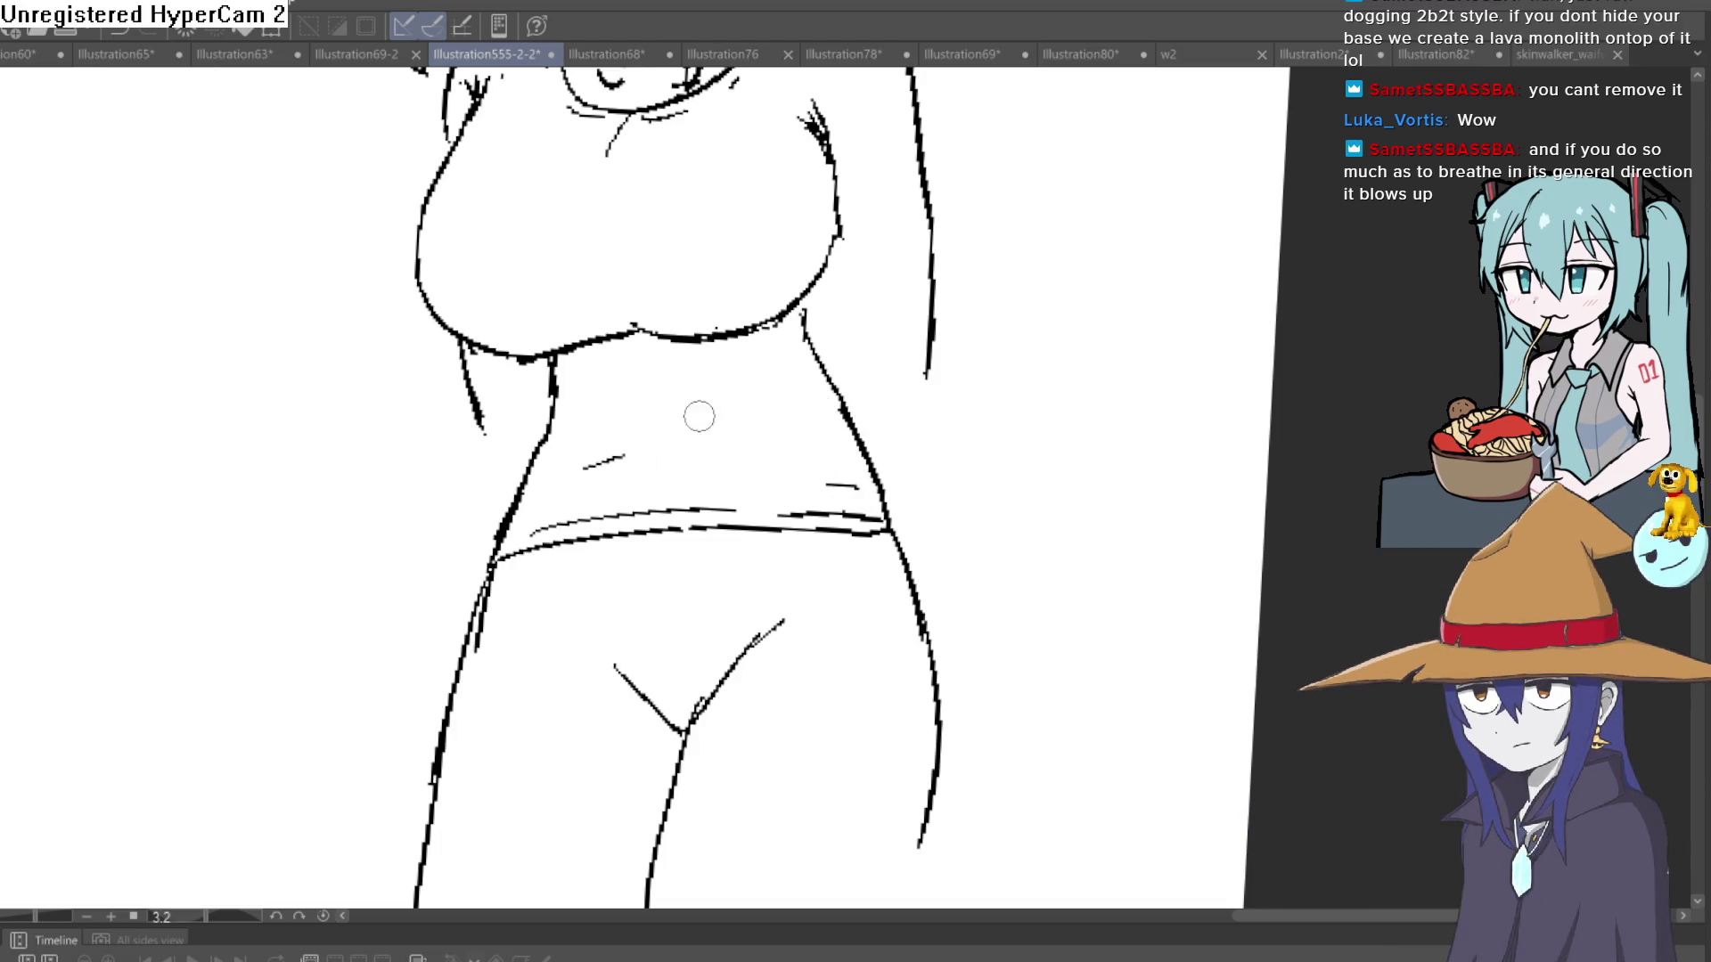
mouse_move(840, 214)
mouse_down()
mouse_move(853, 330)
mouse_move(838, 260)
mouse_up()
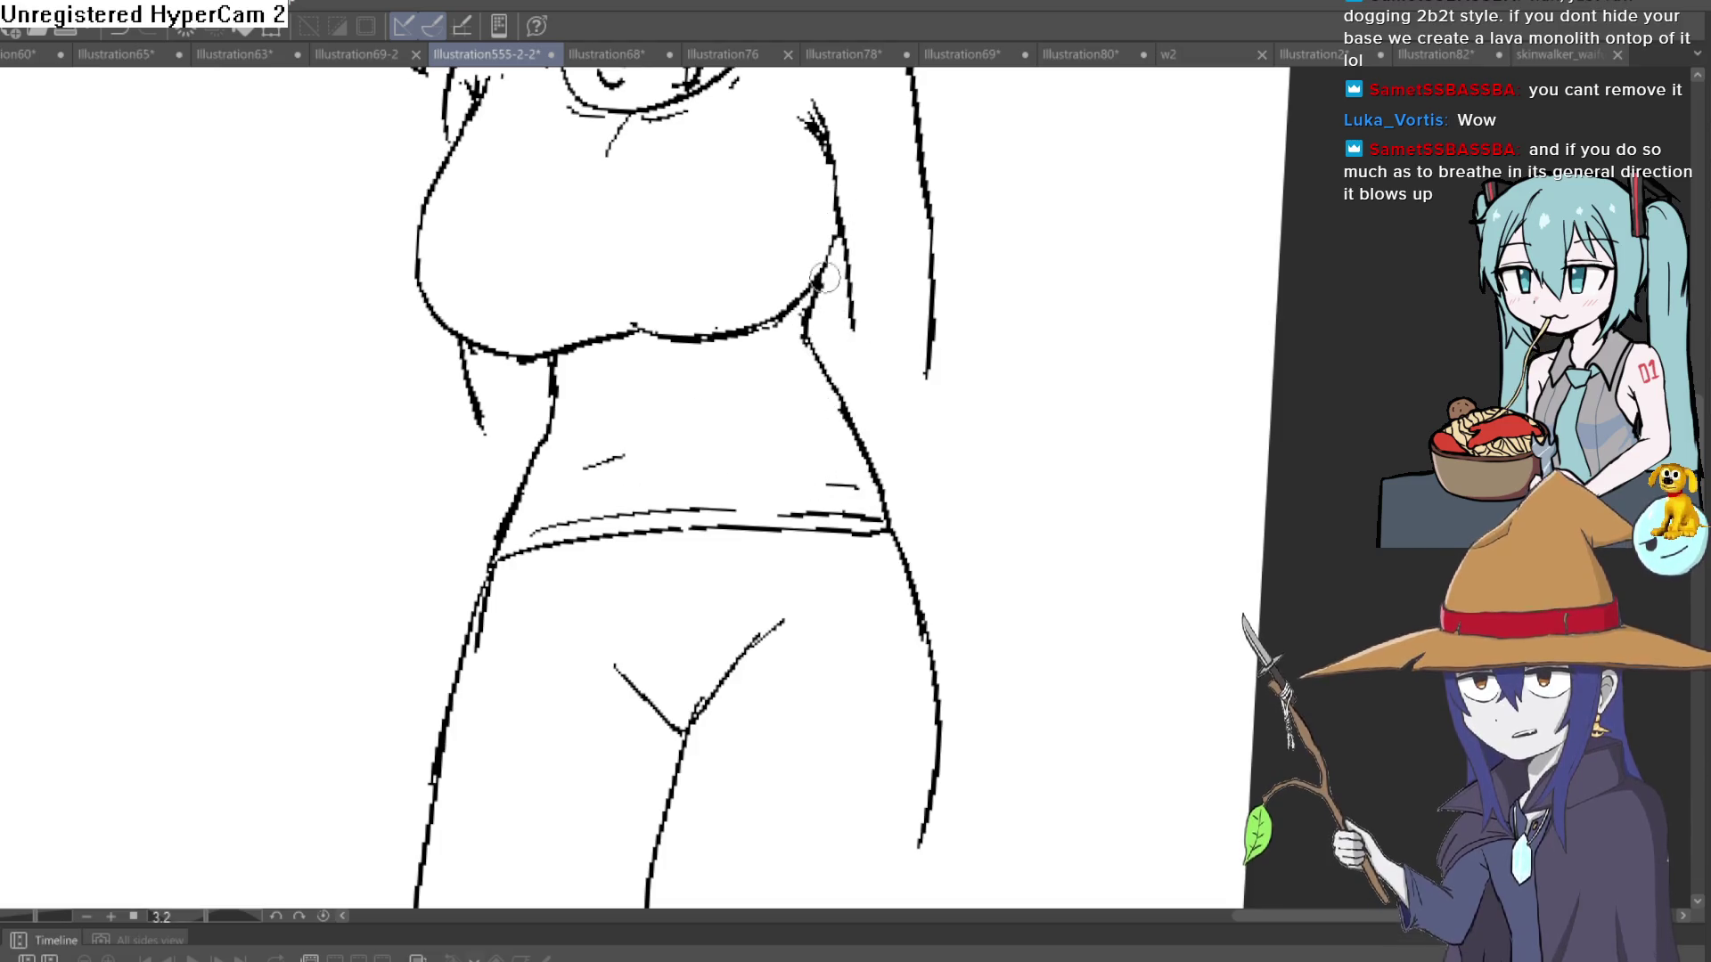
key(ctrl+z)
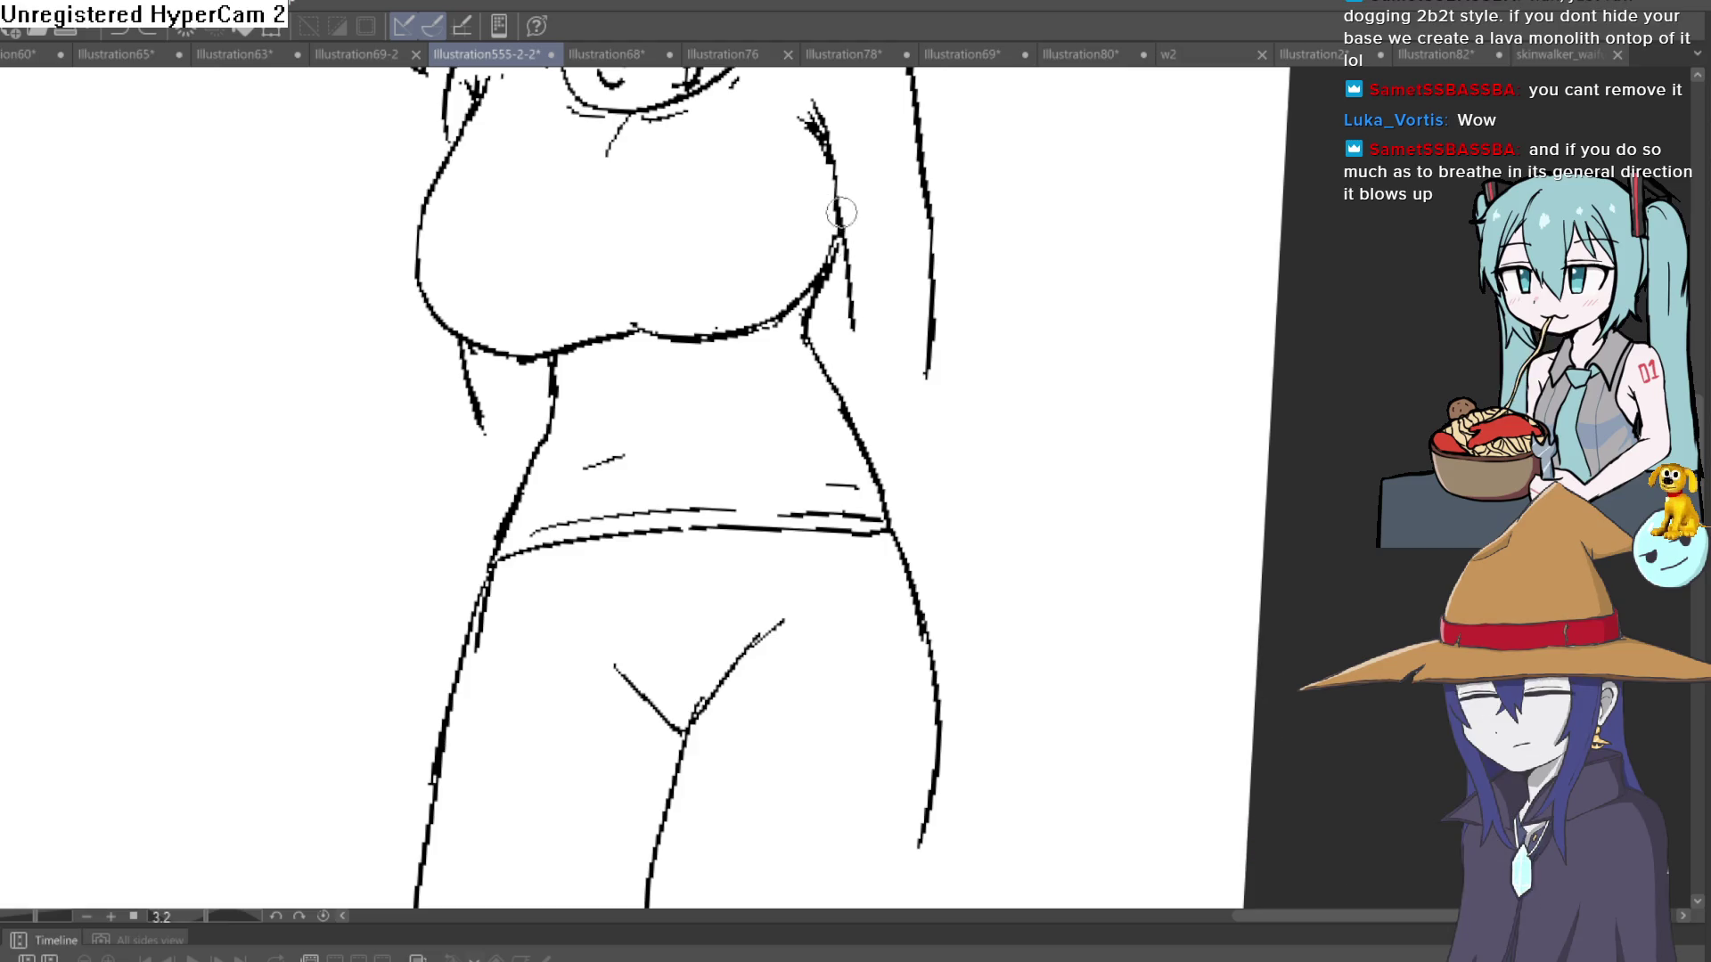
drag(838, 201, 860, 508)
drag(926, 358, 929, 659)
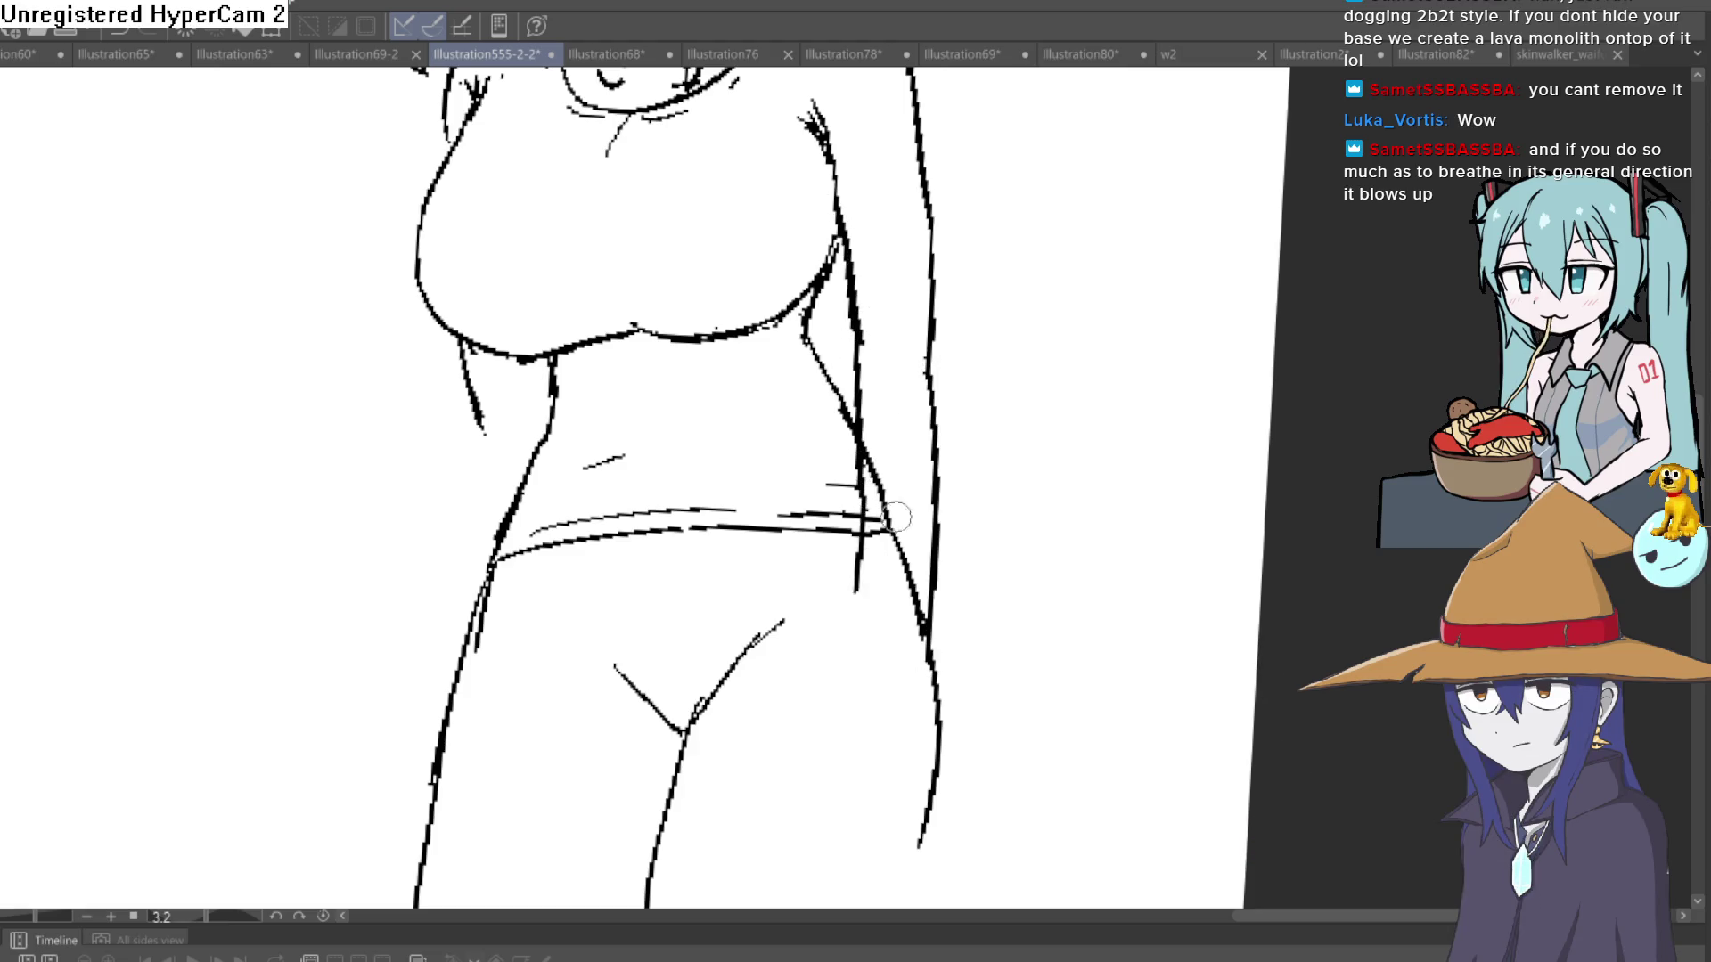
scroll(896, 516, down, 5)
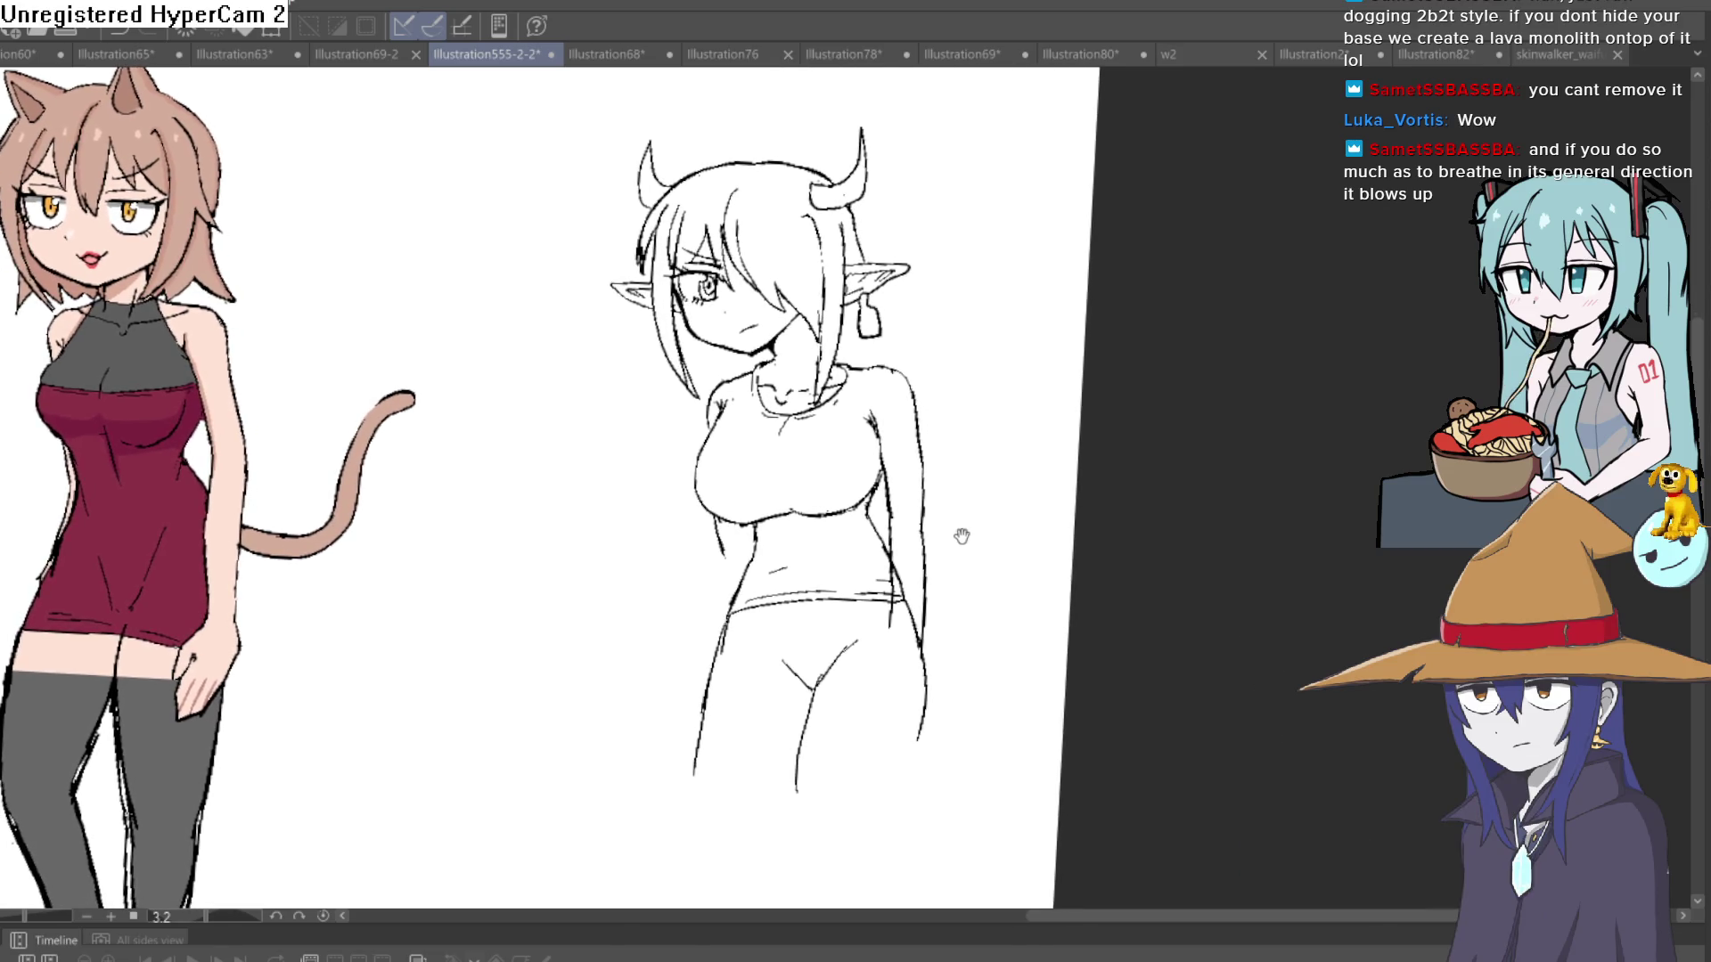
- Reframe the view around the horned girl and the coloured cat-girl
mouse_move(961, 535)
mouse_down()
mouse_move(981, 455)
mouse_move(975, 491)
mouse_move(950, 471)
mouse_up()
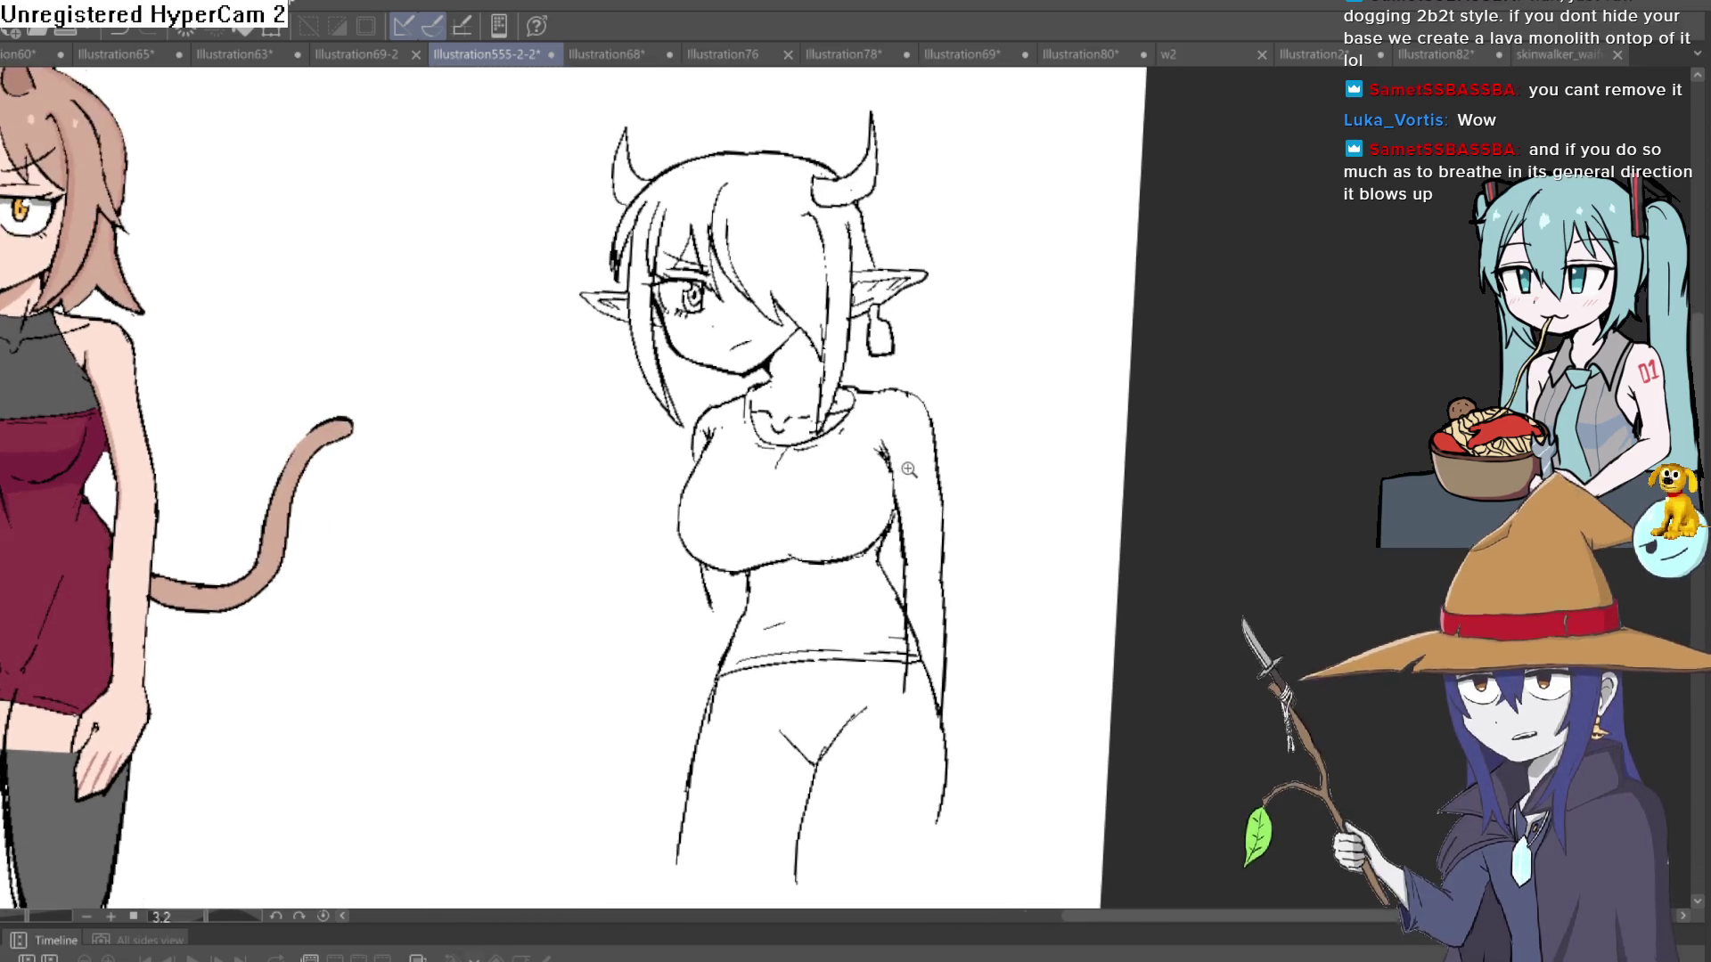
scroll(891, 470, up, 2)
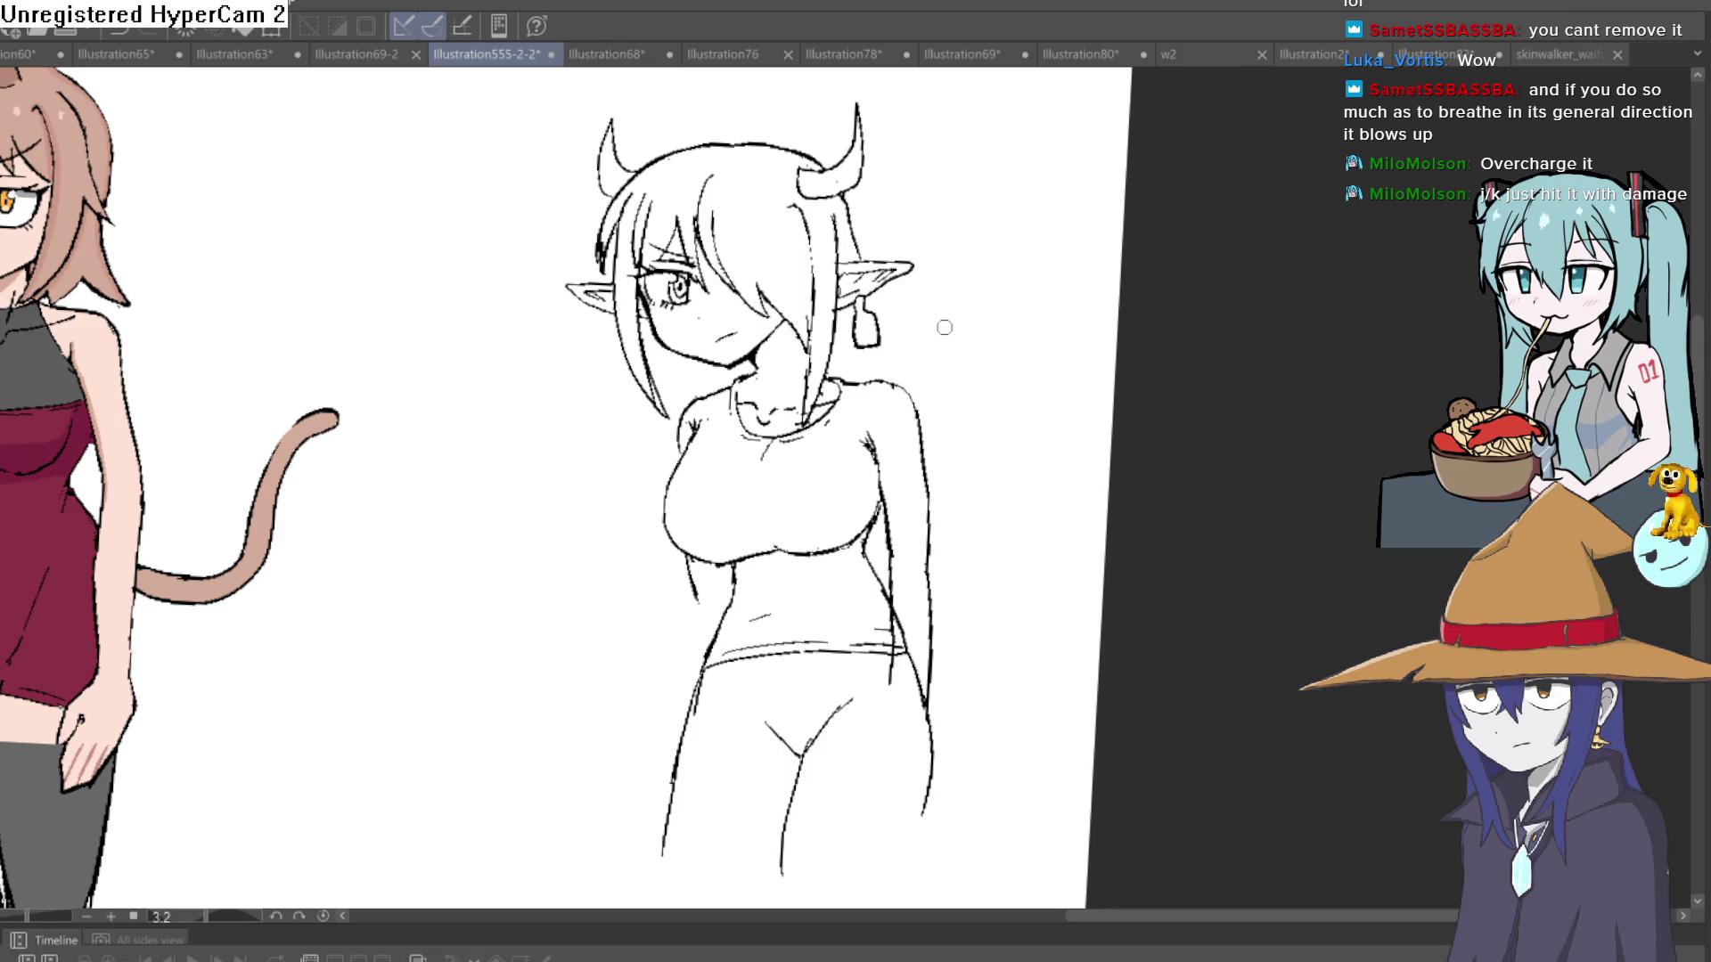
- Remove the stray U-shaped mark and draw a loose hair strand curling over the head
key(ctrl+z)
scroll(966, 291, up, 3)
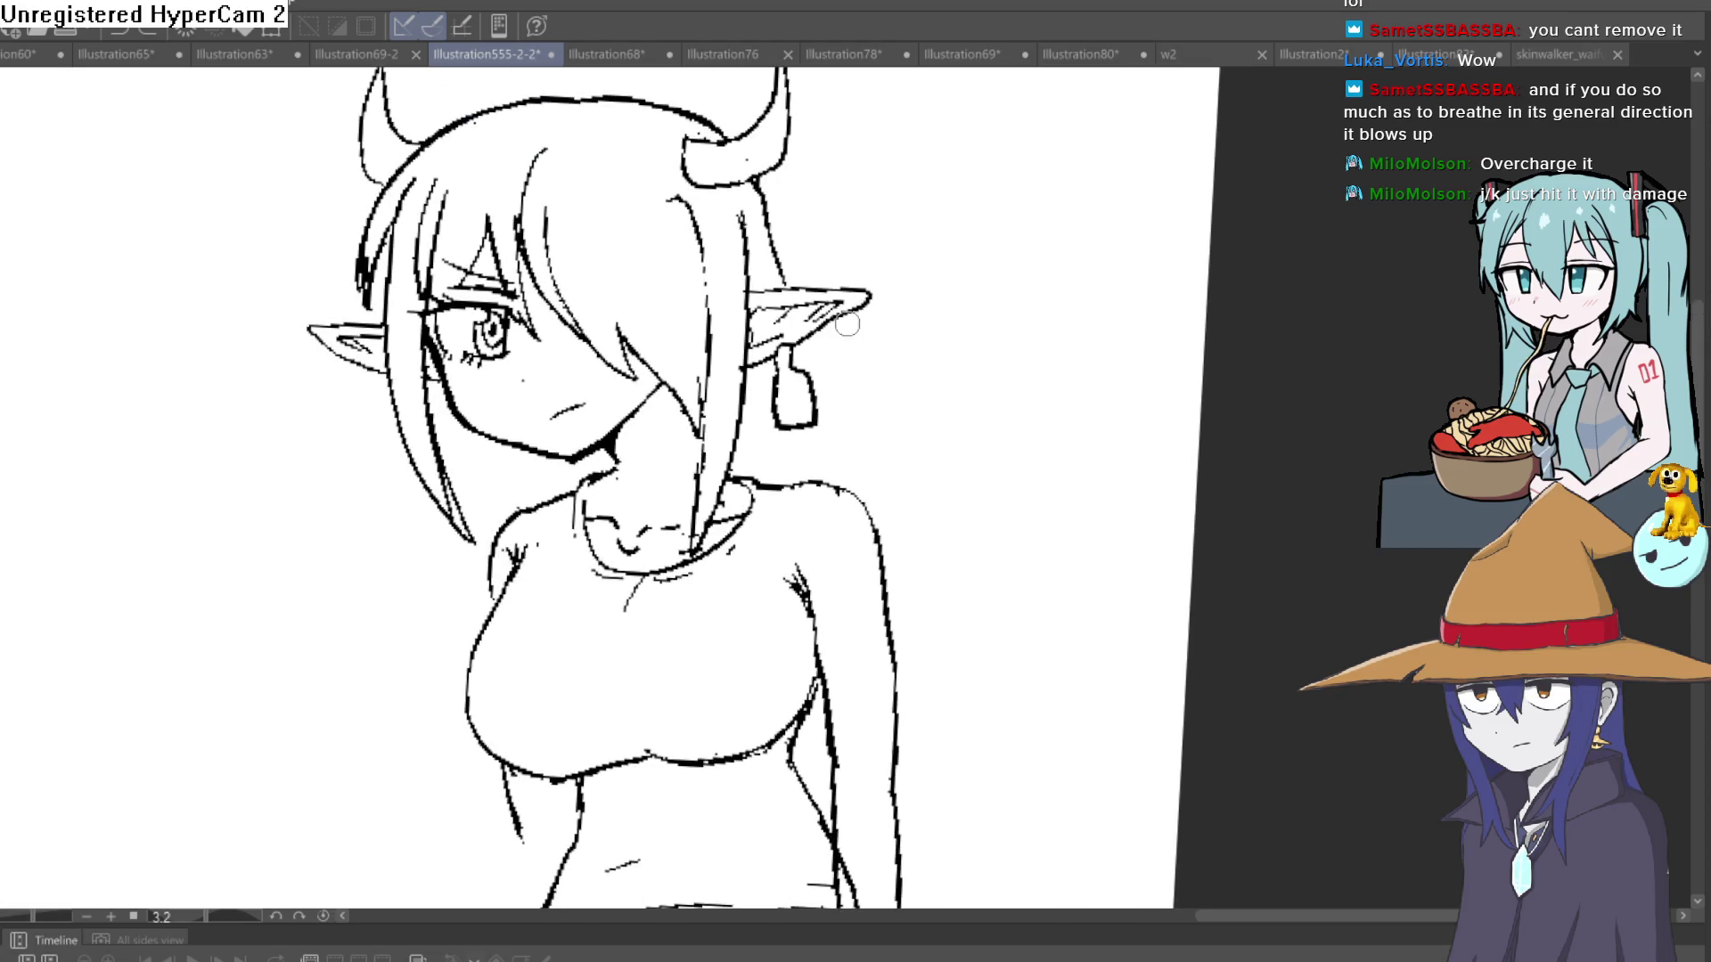
scroll(914, 341, down, 1)
drag(915, 341, 894, 472)
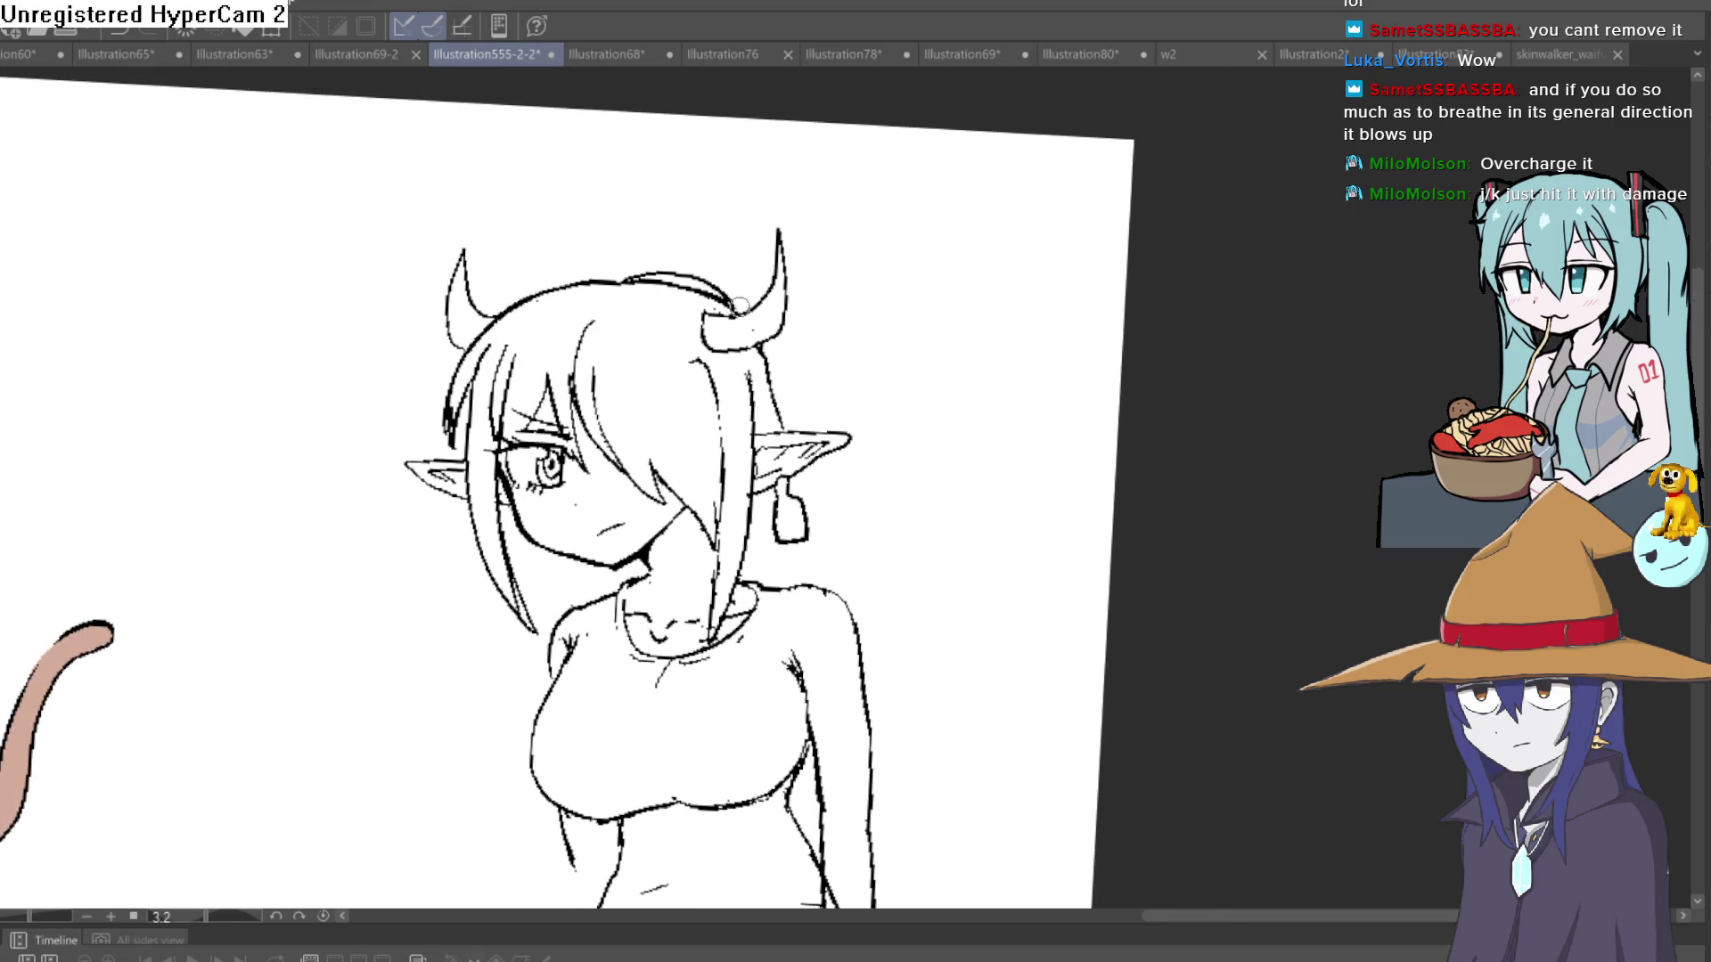
mouse_move(833, 490)
mouse_down()
mouse_move(808, 408)
mouse_move(925, 685)
mouse_up()
key(ctrl+z)
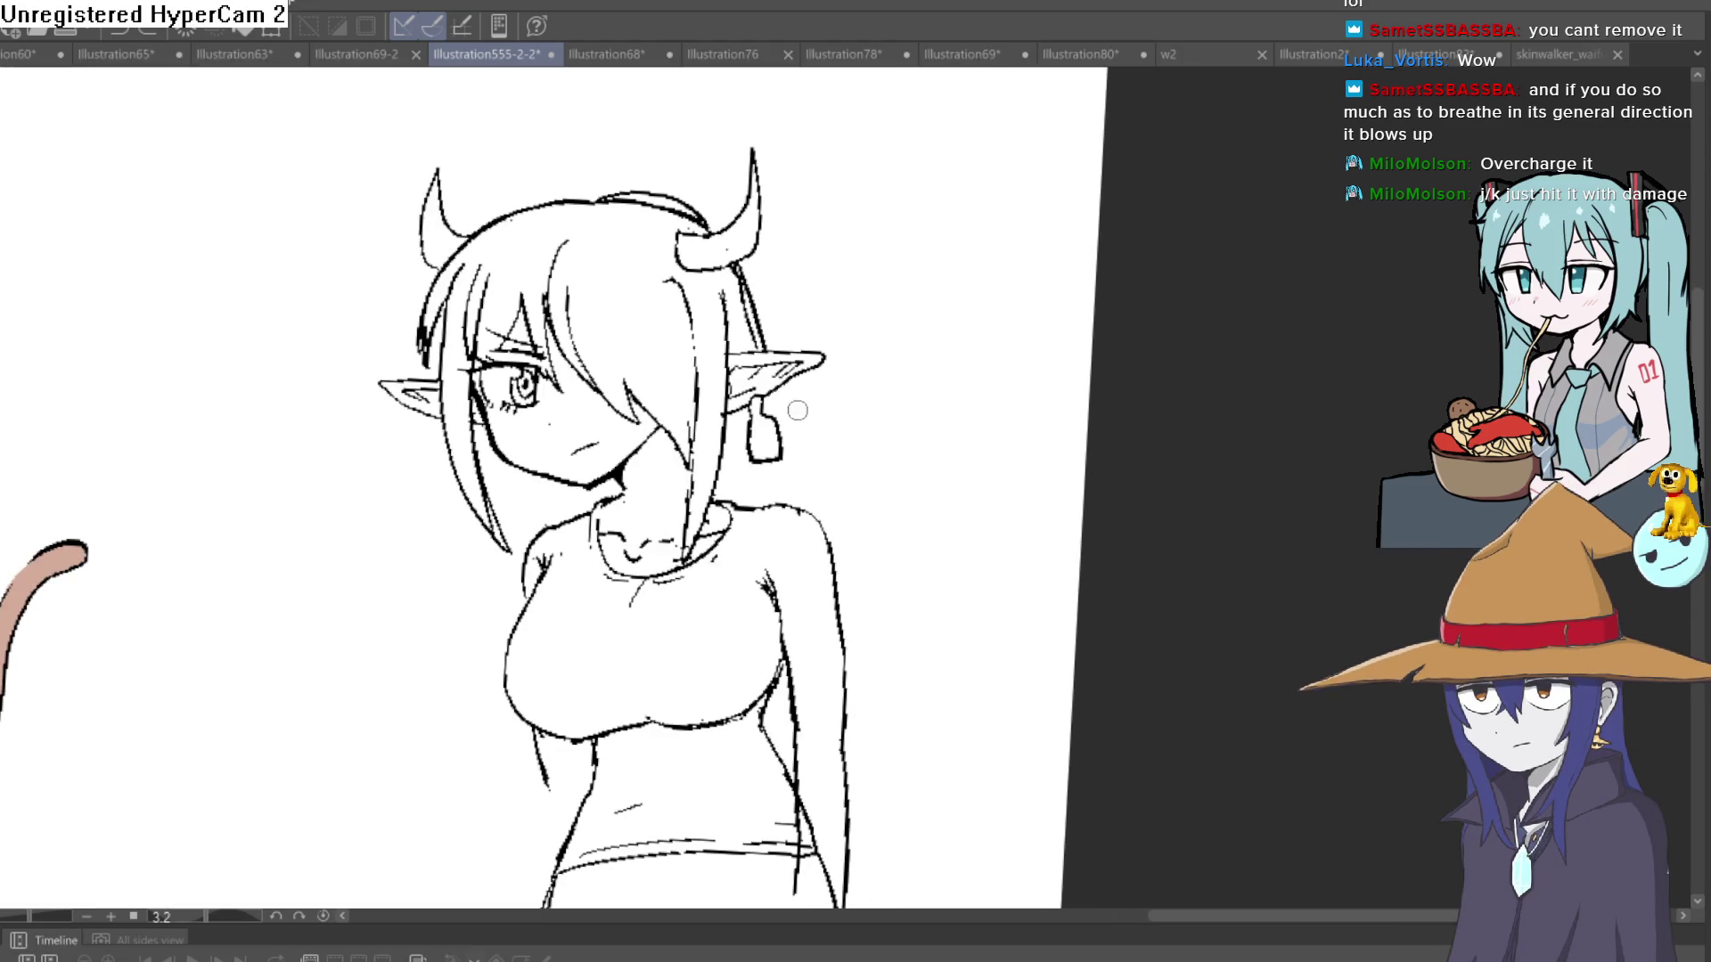
drag(823, 431, 839, 481)
scroll(839, 481, down, 4)
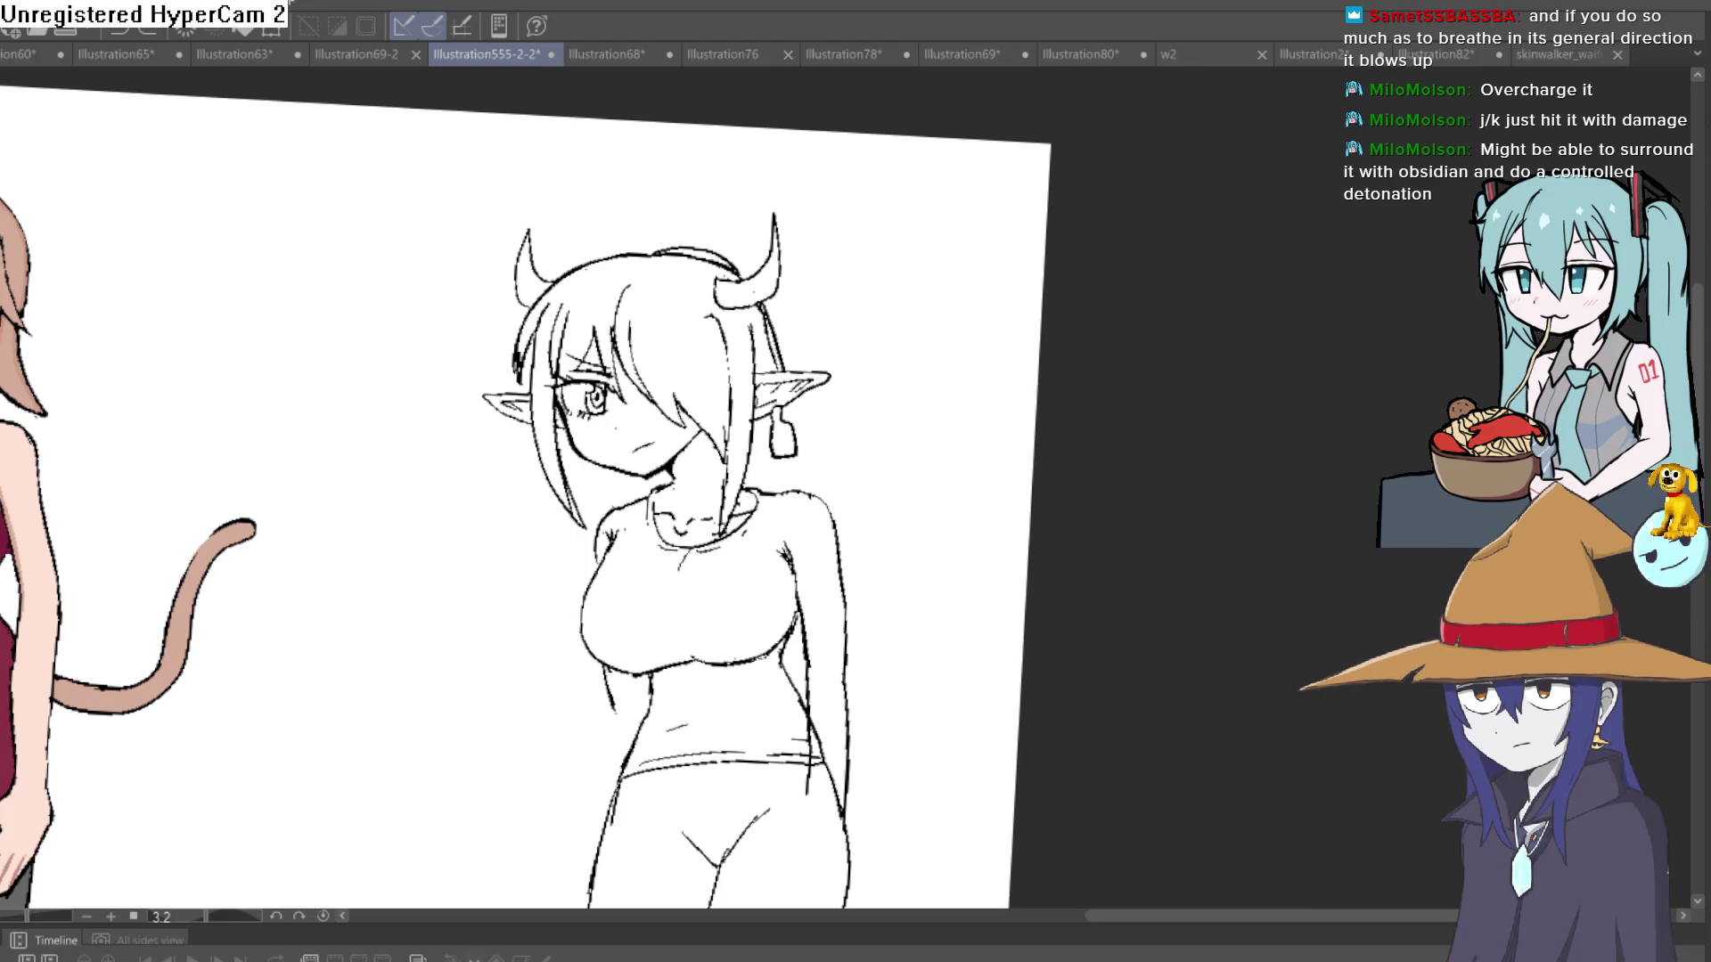
- Save the illustration with Ctrl+S
key(ctrl+s)
- Undo the test stroke, then zoom out and rotate the view level to near 0°
drag(985, 307, 952, 392)
key(ctrl+z)
key(ctrl+z)
scroll(1100, 267, down, 3)
drag(1171, 264, 1149, 259)
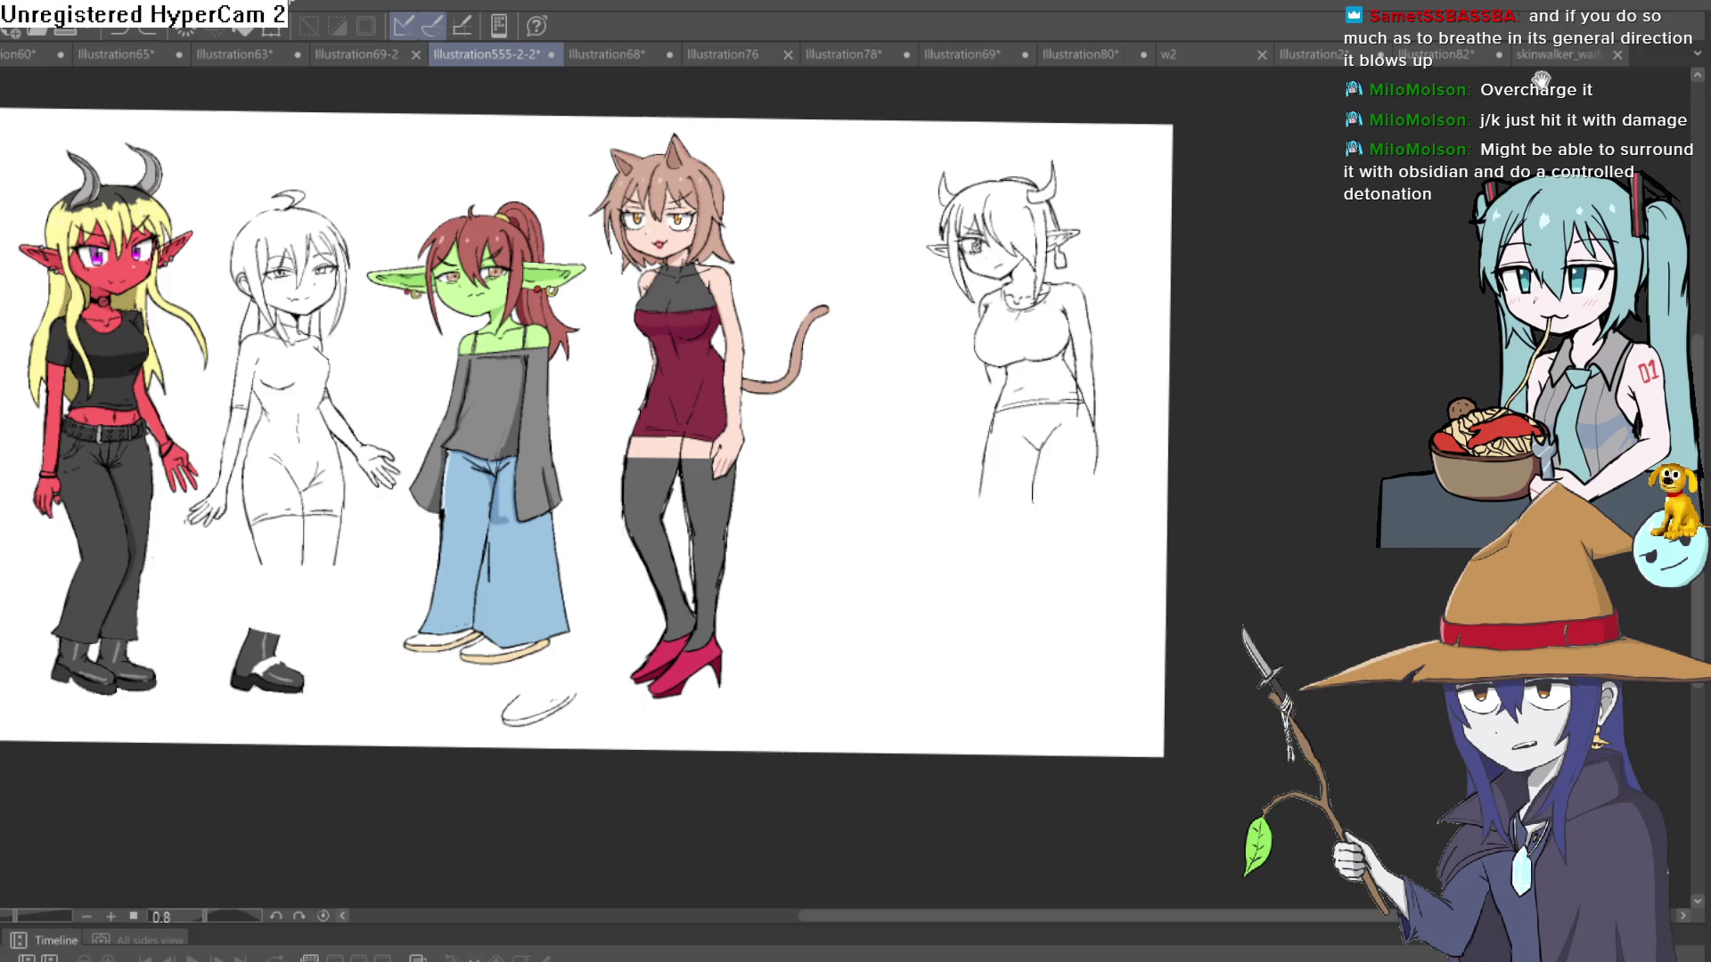